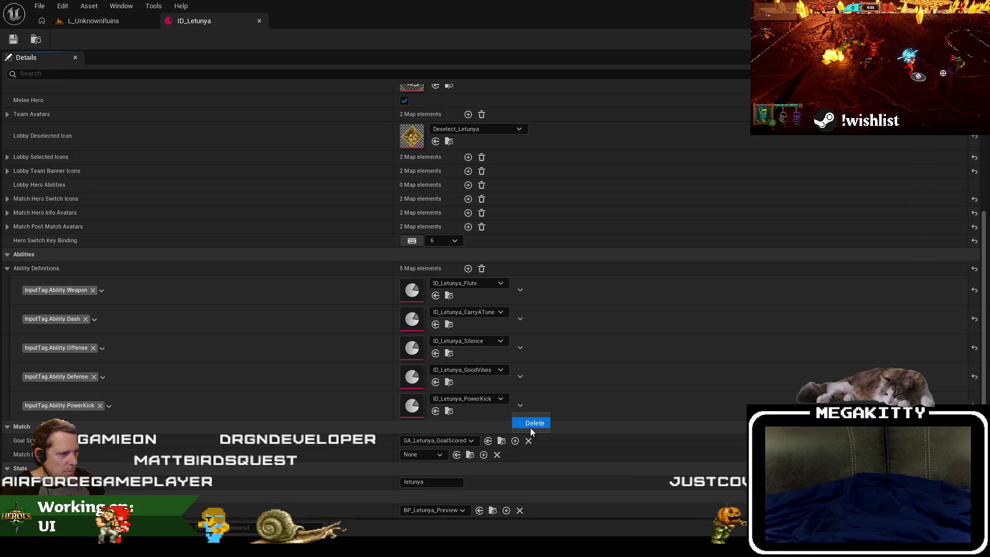
Step: Delete the PowerKick ability from the Letunya and Prowler hero definitions
{"action": "left_click", "coordinate": [530, 428]}
{"action": "left_click", "coordinate": [259, 20]}
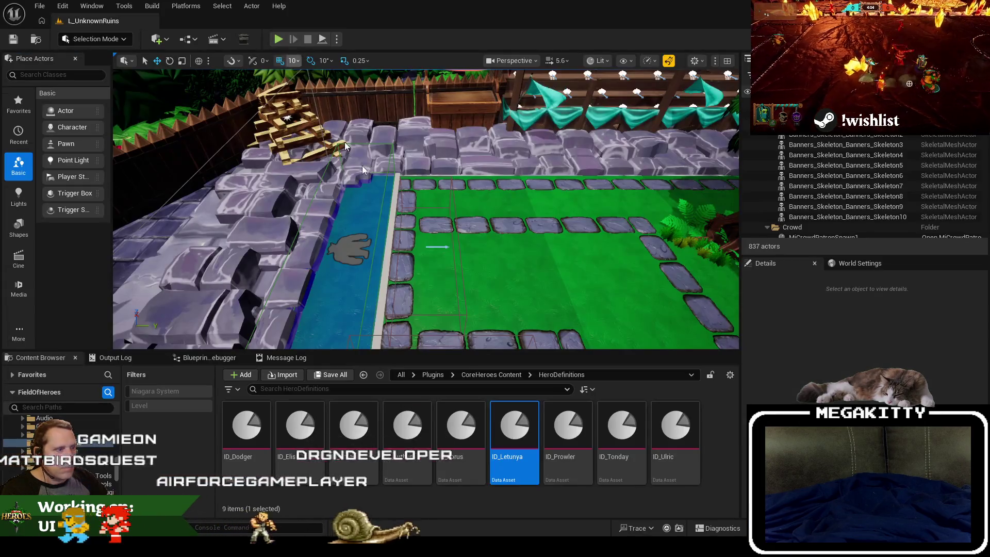
{"action": "double_click", "coordinate": [547, 431]}
{"action": "scroll", "coordinate": [548, 431], "scroll_direction": "down", "scroll_amount": 4}
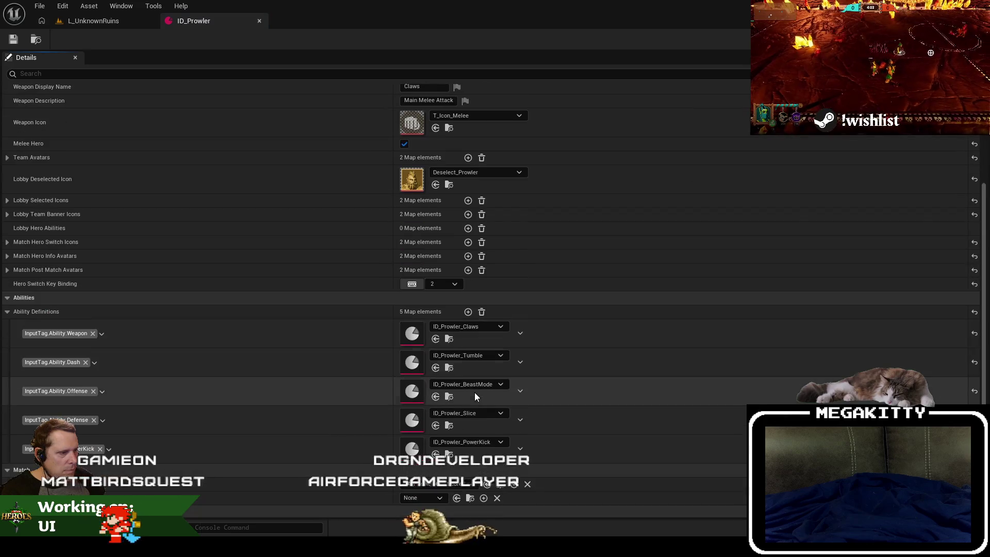
{"action": "left_click", "coordinate": [531, 465]}
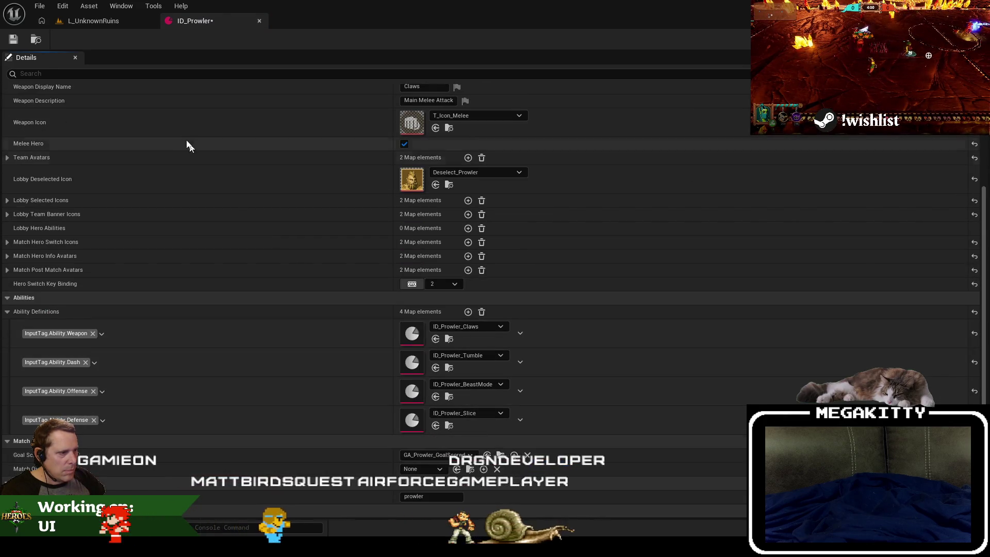
{"action": "left_click", "coordinate": [259, 20]}
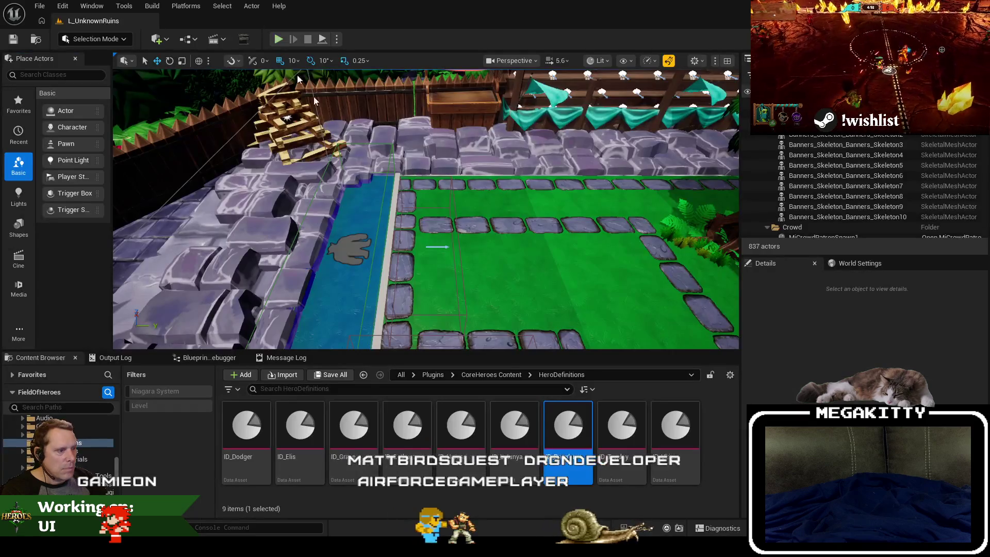
Step: Look over the Horus hero definition and recheck Prowler's ability list
{"action": "left_click", "coordinate": [466, 438]}
{"action": "double_click", "coordinate": [470, 440]}
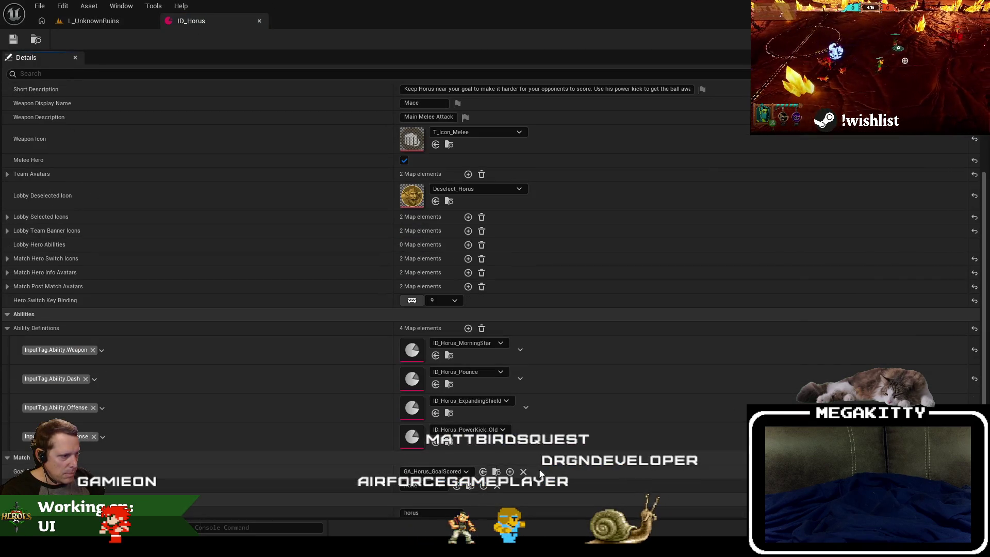
{"action": "left_click", "coordinate": [259, 21]}
{"action": "double_click", "coordinate": [568, 434]}
{"action": "scroll", "coordinate": [502, 426], "scroll_direction": "down", "scroll_amount": 6}
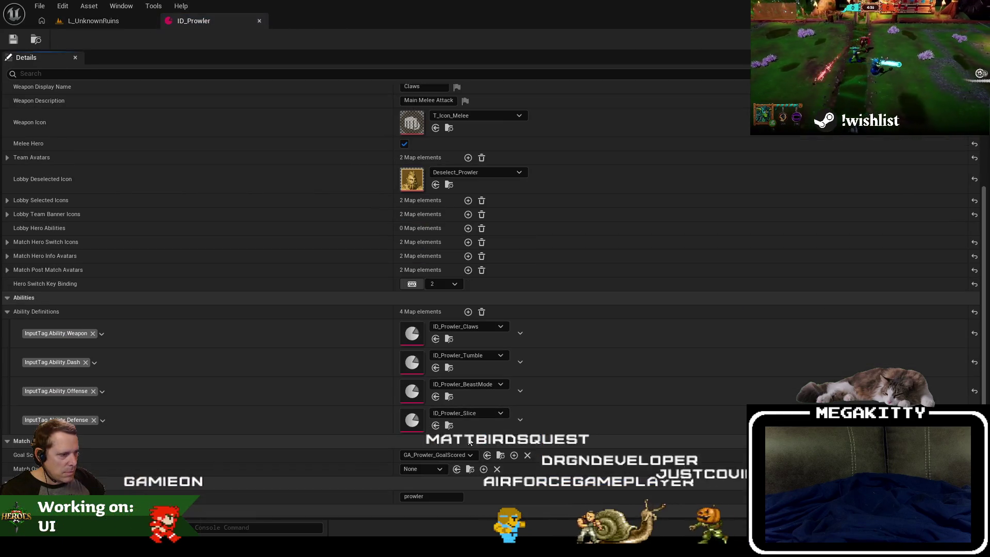
{"action": "left_click", "coordinate": [260, 21]}
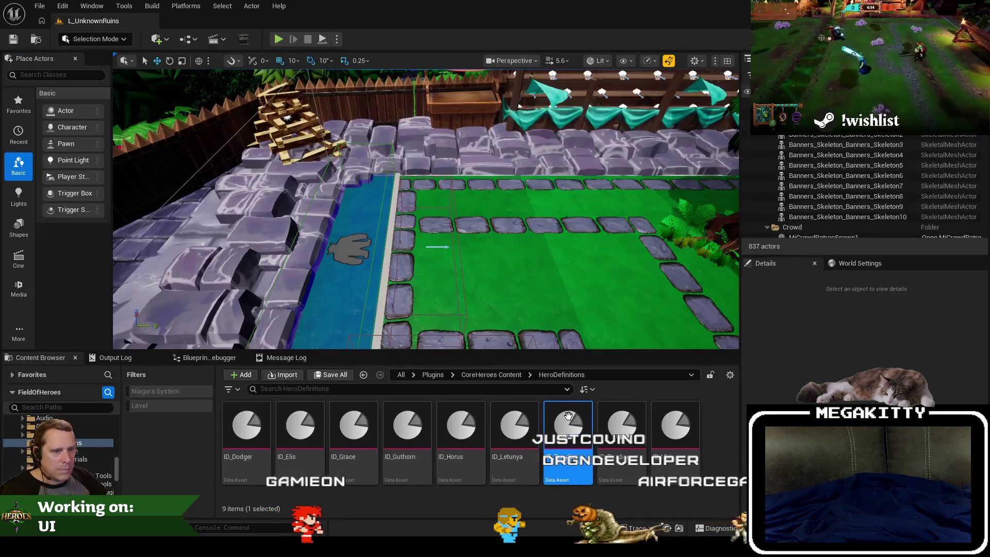
Step: Delete the PowerKick ability from the Tonday hero definition, leaving 4 entries
{"action": "double_click", "coordinate": [612, 426]}
{"action": "scroll", "coordinate": [506, 413], "scroll_direction": "down", "scroll_amount": 8}
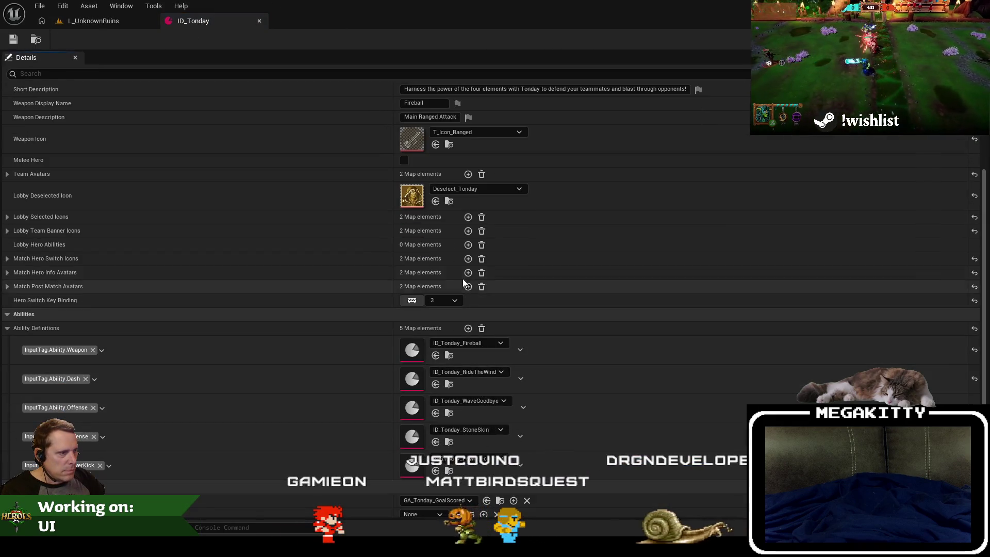
{"action": "left_click", "coordinate": [533, 422]}
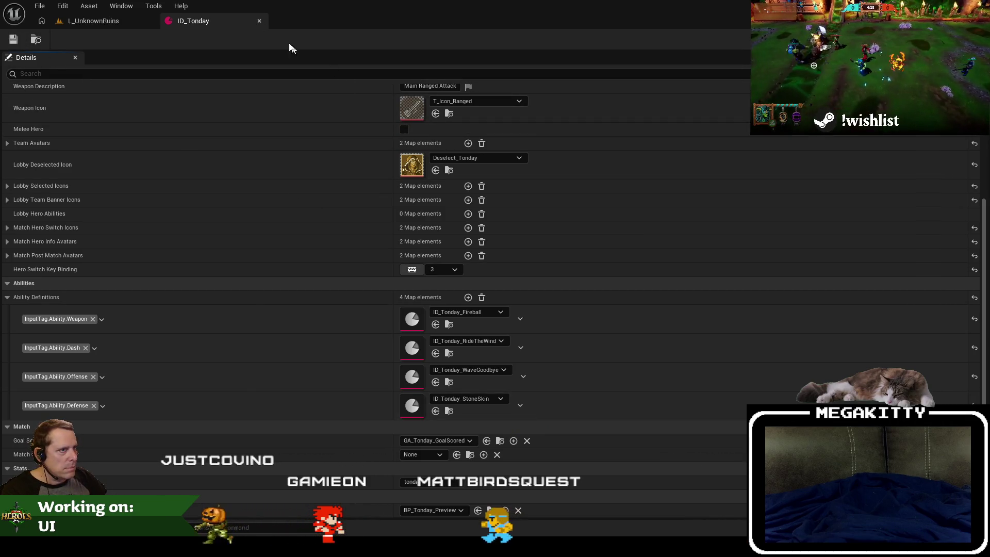
{"action": "left_click", "coordinate": [260, 21]}
Step: Delete the PowerKick ability from the Ulric hero definition
{"action": "left_click", "coordinate": [677, 458]}
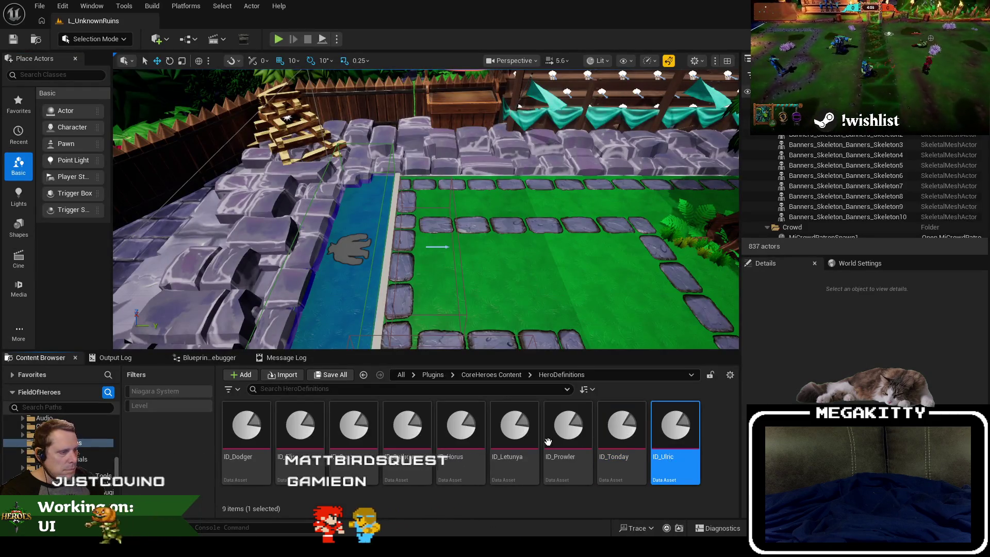
{"action": "key", "text": "Return"}
{"action": "scroll", "coordinate": [522, 442], "scroll_direction": "down", "scroll_amount": 10}
{"action": "left_click", "coordinate": [520, 448]}
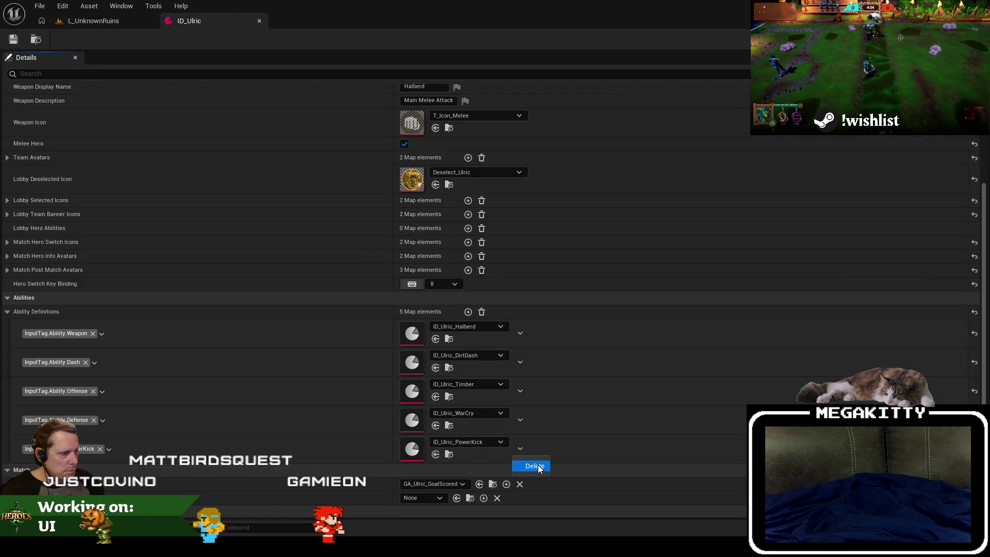
{"action": "left_click", "coordinate": [536, 467]}
{"action": "left_click", "coordinate": [260, 20]}
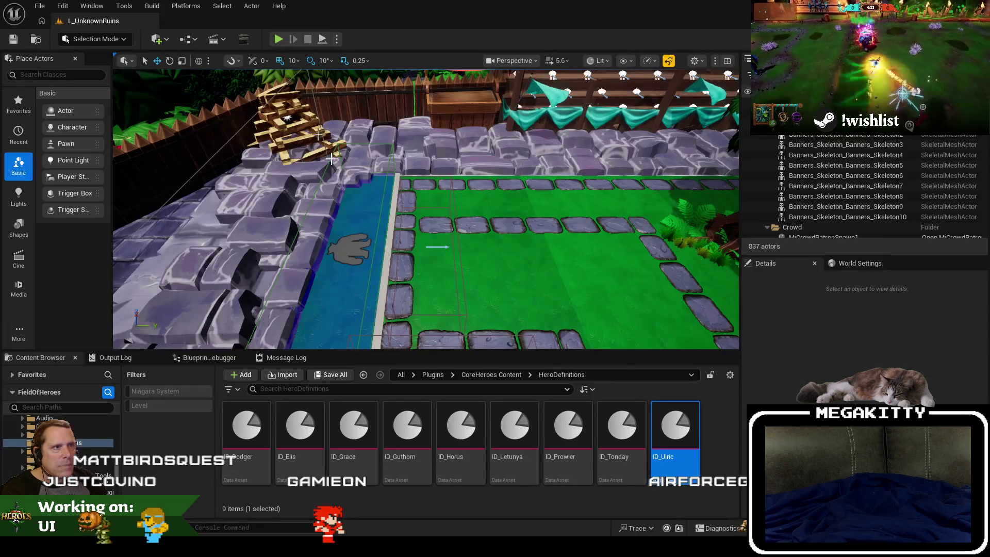
{"action": "left_click_drag", "start_coordinate": [495, 220], "coordinate": [521, 243]}
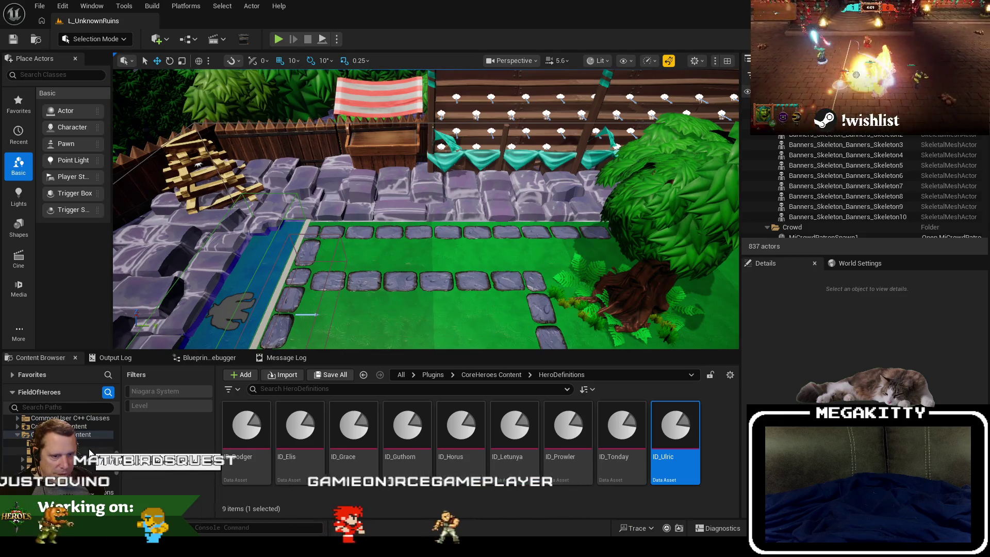
Step: Filter AbilityDefinitions by 'id_ powerkick' and delete all nine matching PowerKick assets
{"action": "left_click", "coordinate": [62, 476]}
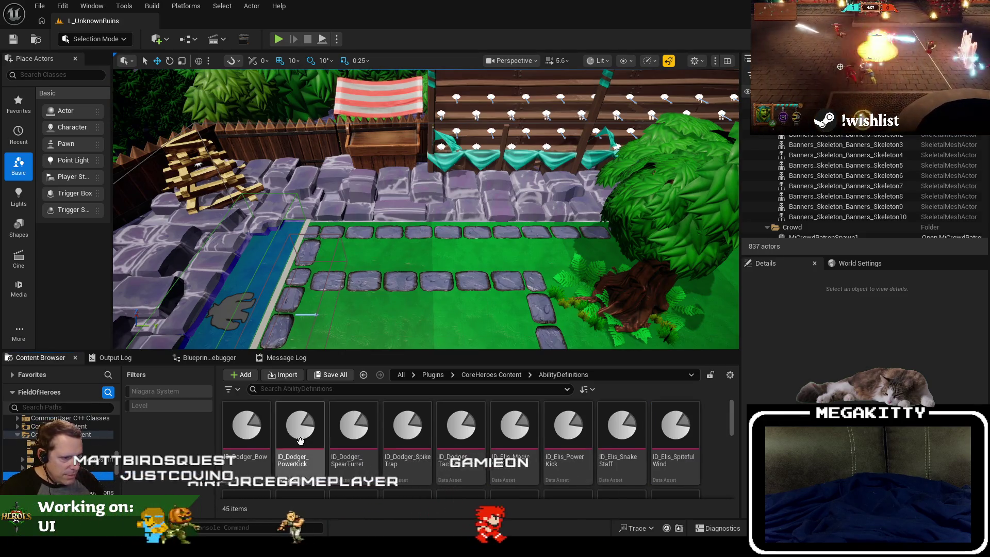
{"action": "left_click", "coordinate": [414, 389]}
{"action": "type", "text": "id_ powerkick"}
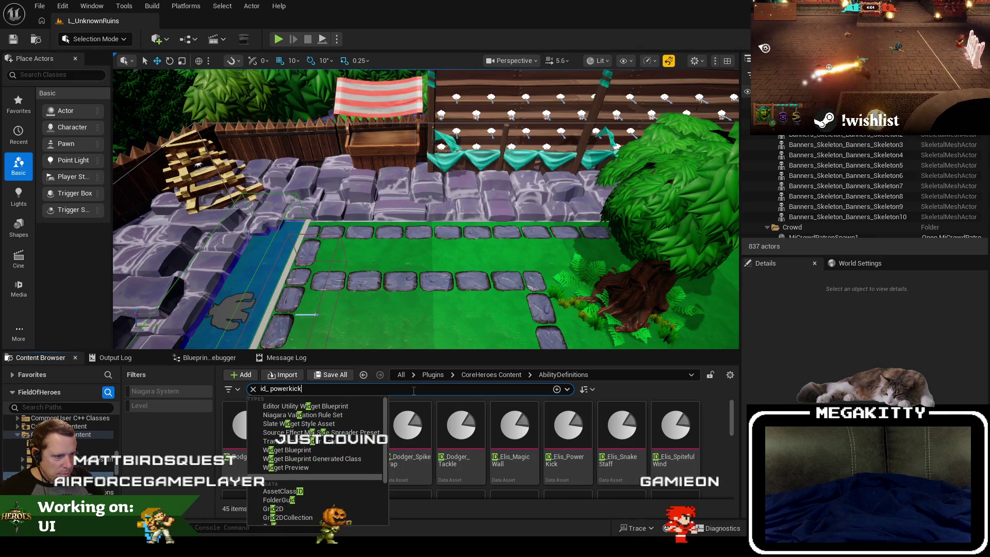
{"action": "key", "text": "Return"}
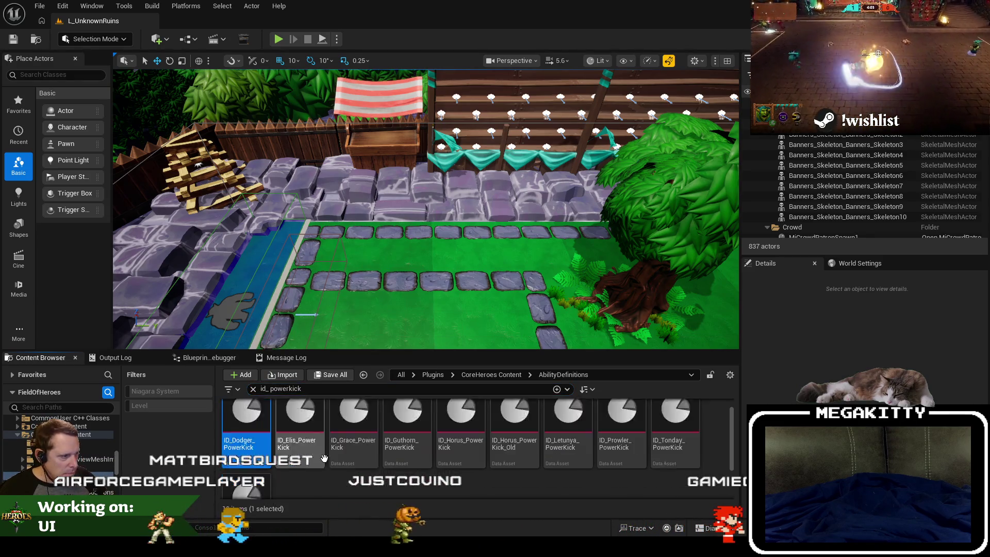
{"action": "key", "text": "ctrl+a"}
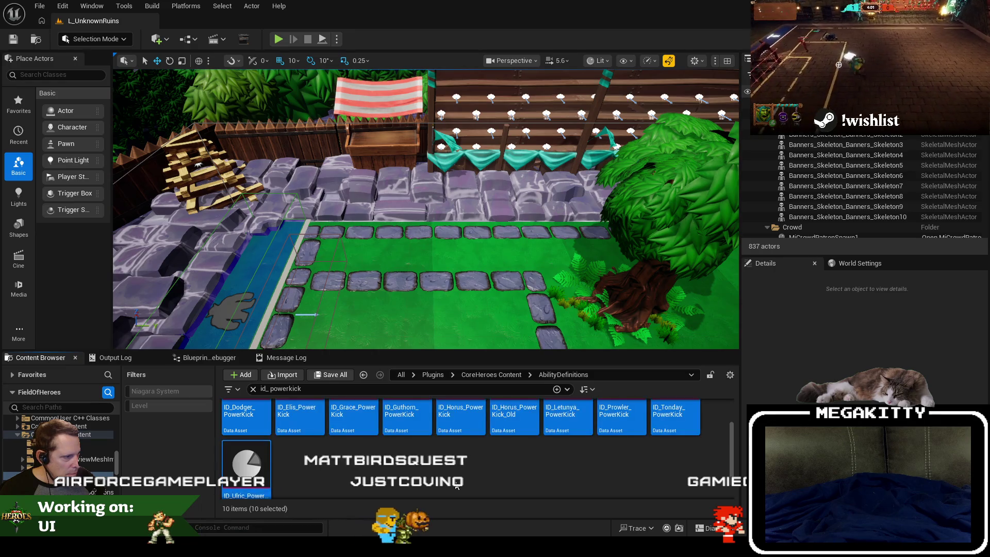
{"action": "key", "text": "Delete"}
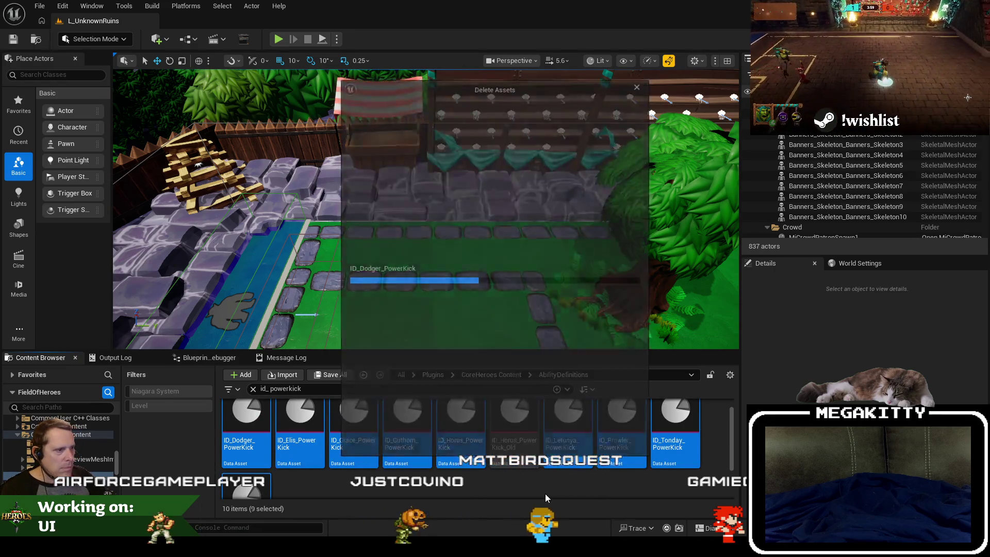
{"action": "left_click", "coordinate": [456, 441]}
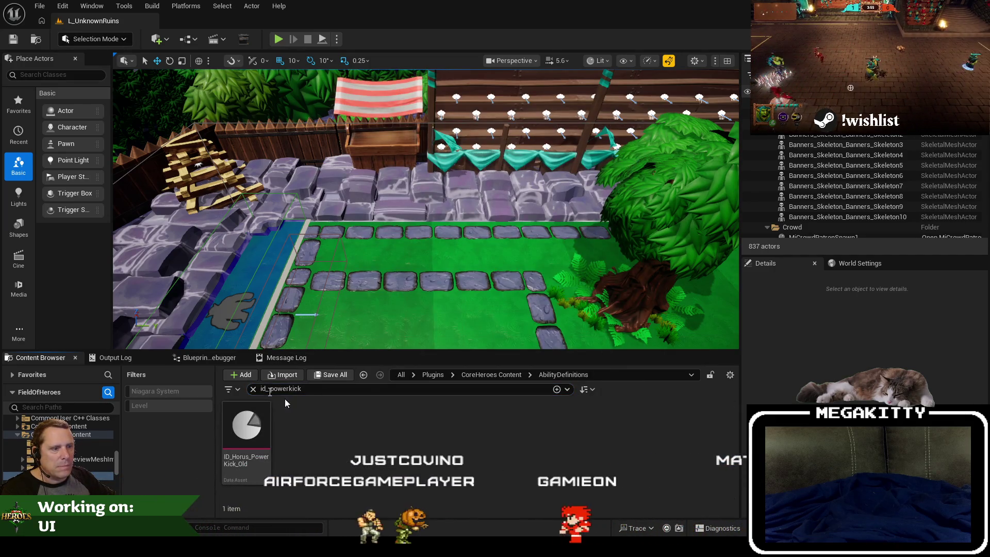
{"action": "key", "text": "Escape"}
{"action": "key", "text": "alt+F4"}
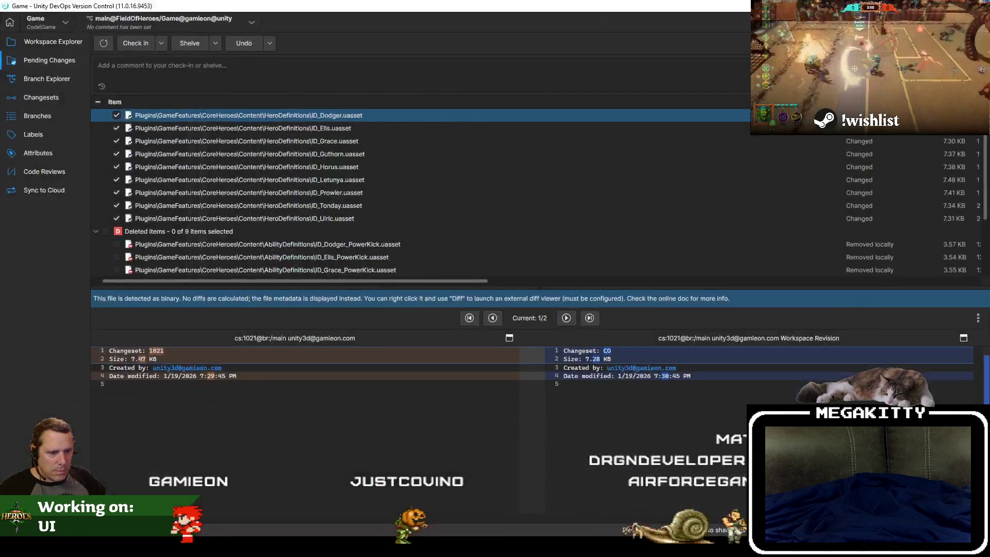
Step: Check in all hero and ability definition changes with a comment about removing PowerKick definitions
{"action": "key", "text": "alt+Tab"}
{"action": "left_click", "coordinate": [174, 166]}
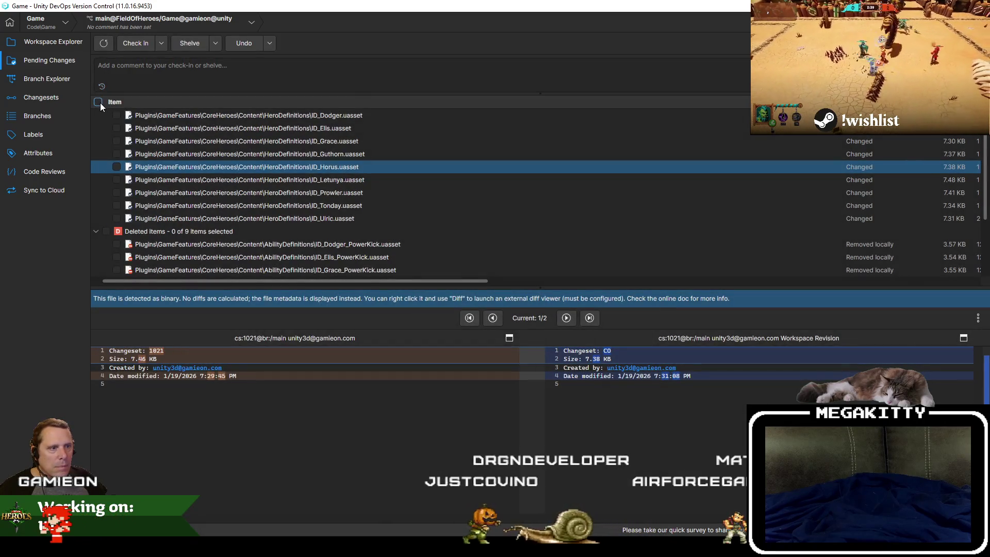
{"action": "left_click", "coordinate": [160, 67]}
{"action": "type", "text": "Re"}
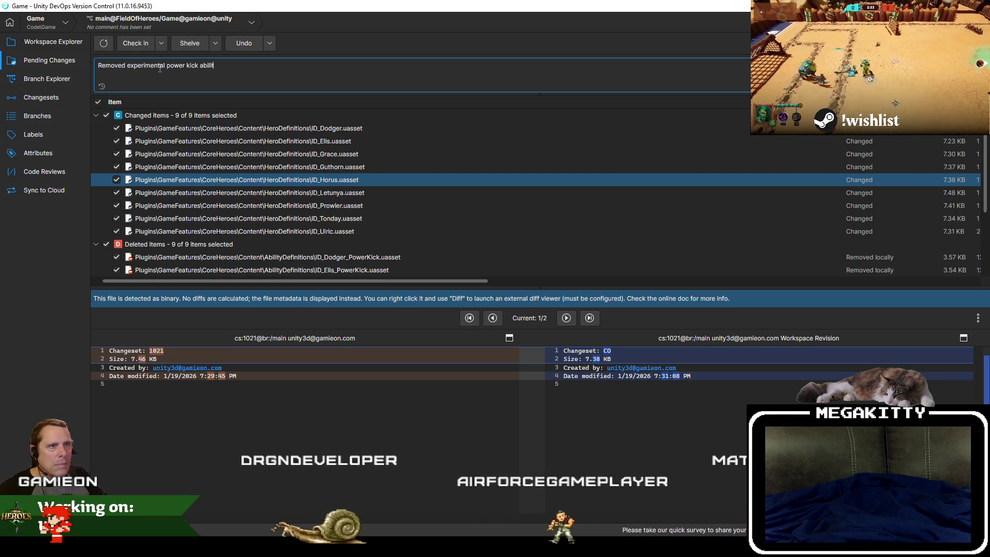
{"action": "key", "text": "BackSpace"}
{"action": "key", "text": "BackSpace"}
{"action": "key", "text": "BackSpace"}
{"action": "type", "text": "efinitions"}
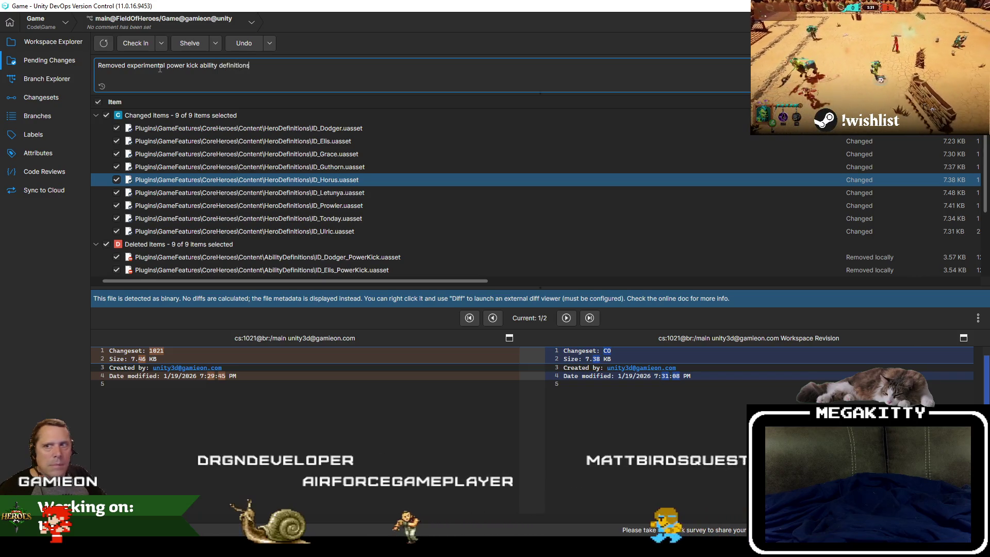
{"action": "left_click", "coordinate": [128, 42]}
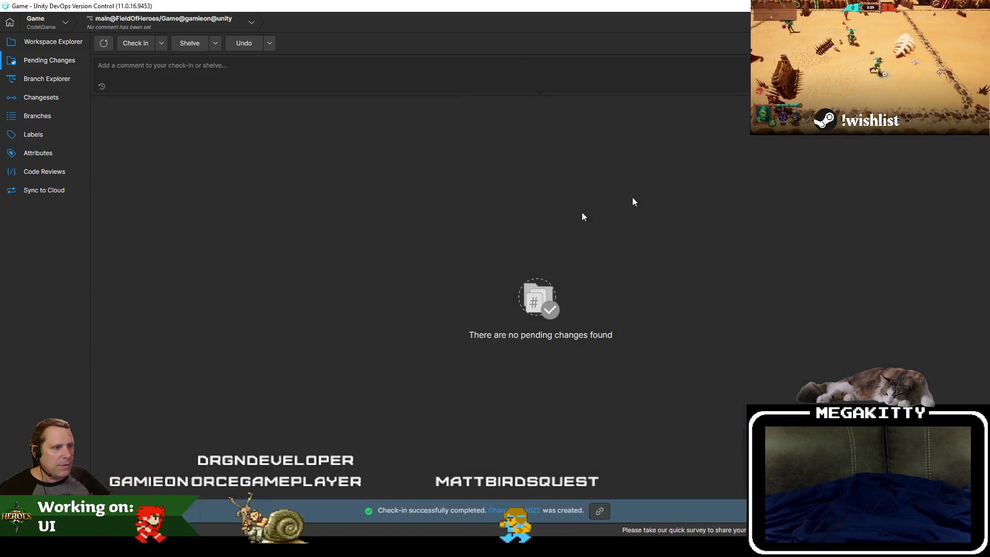
{"action": "left_click", "coordinate": [363, 231]}
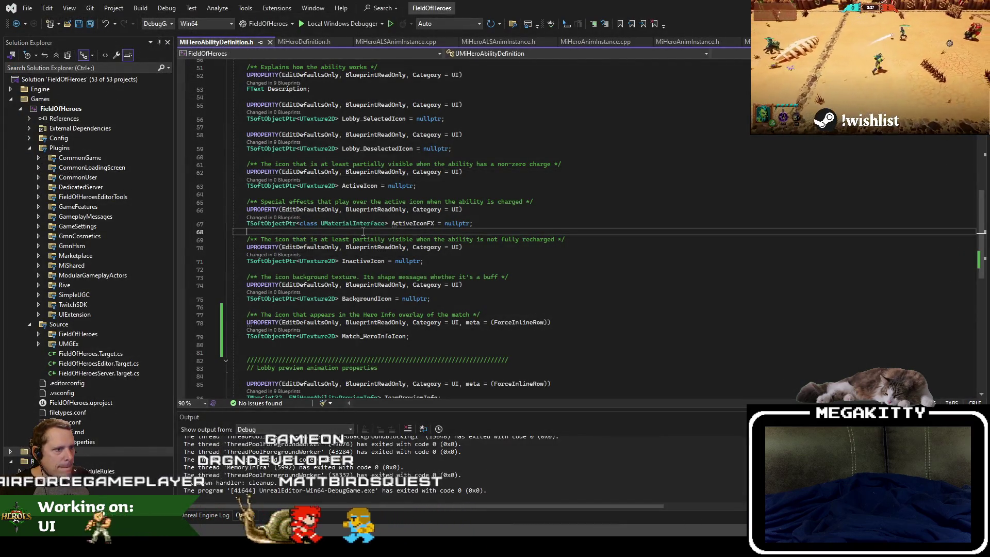
Step: Build and launch the game project with Ctrl+Shift+B to reopen the editor on L_UnknownRuins
{"action": "key", "text": "ctrl+shift+b"}
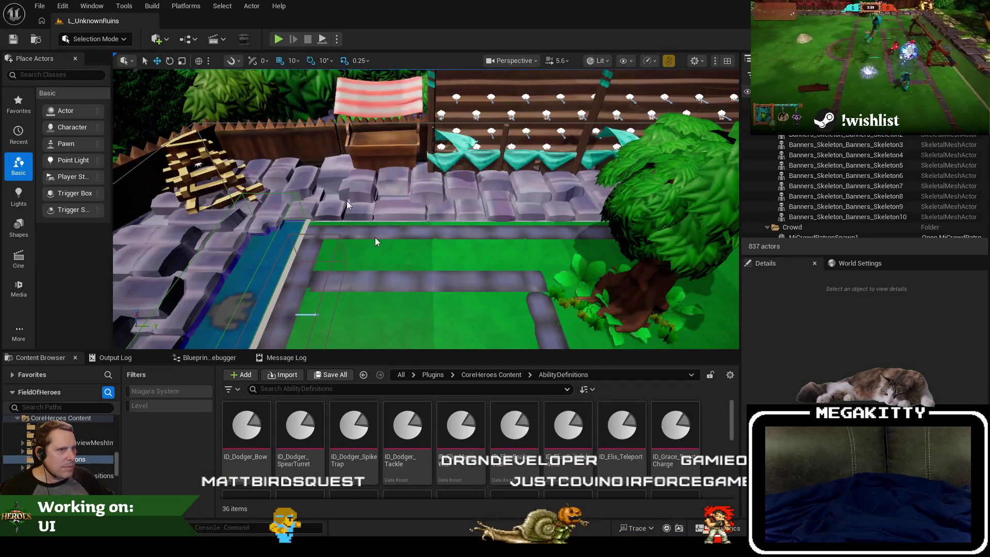
Step: Commit an ability definition asset's new name and clear the powerki search filter
{"action": "left_click", "coordinate": [469, 454]}
{"action": "scroll", "coordinate": [495, 464], "scroll_direction": "down", "scroll_amount": 3}
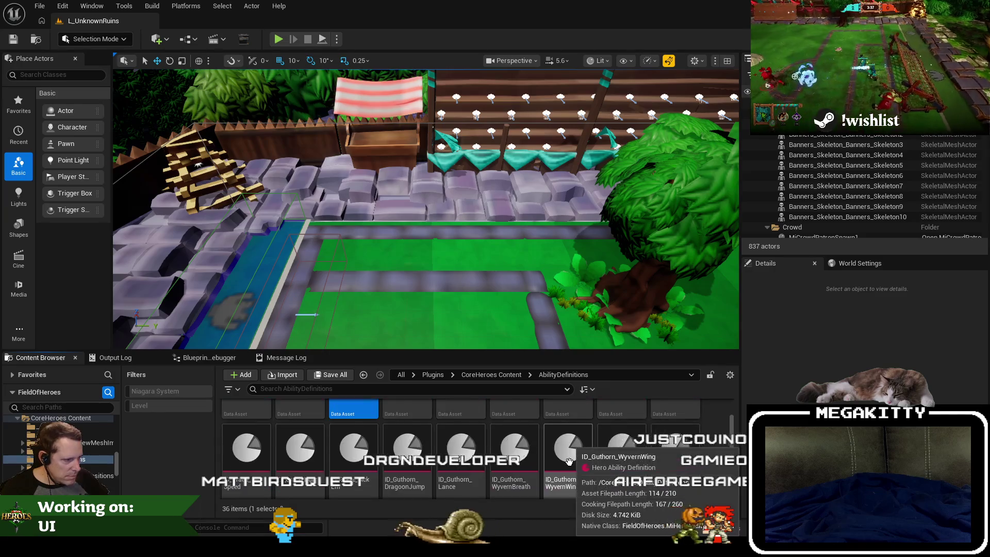
{"action": "scroll", "coordinate": [435, 398], "scroll_direction": "down", "scroll_amount": 2}
{"action": "type", "text": "powerki"}
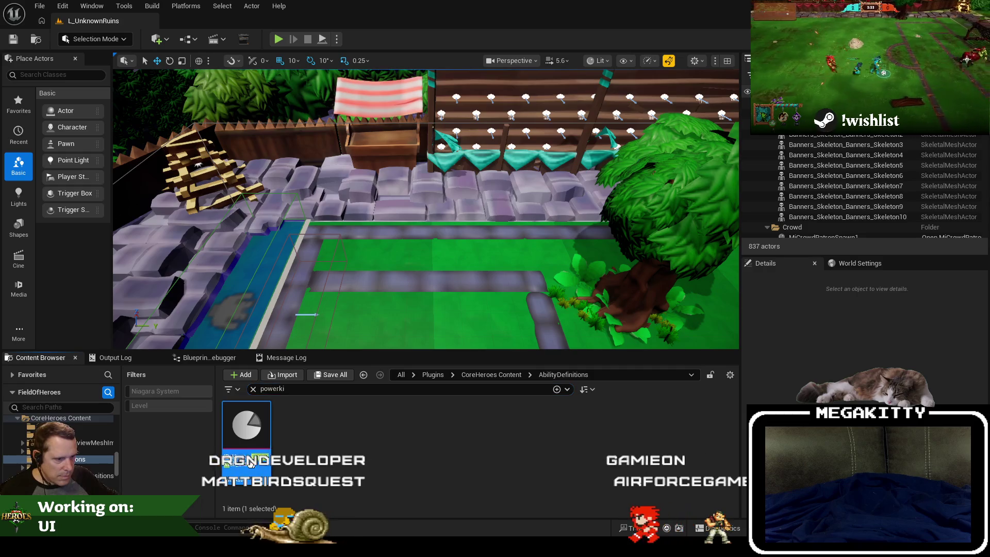
{"action": "key", "text": "Return"}
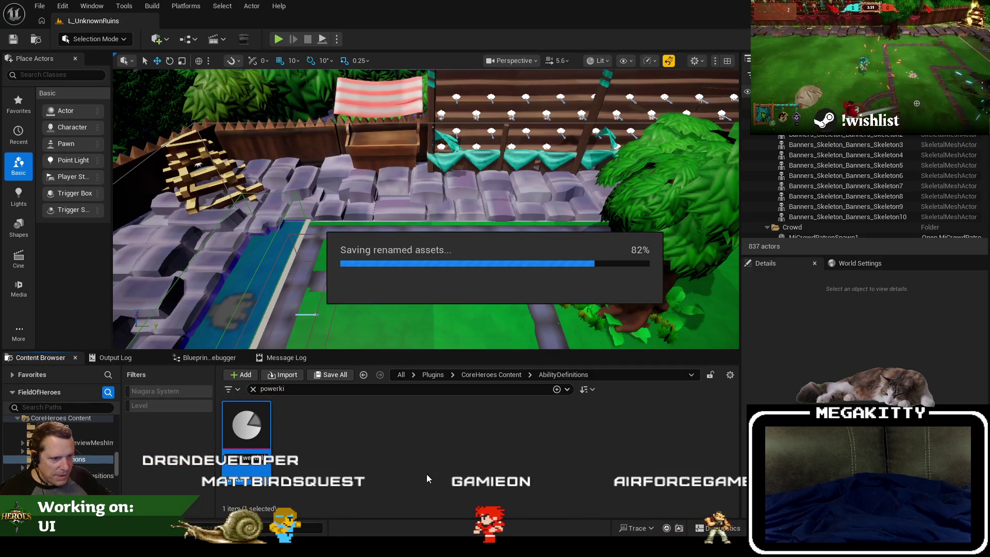
{"action": "right_click", "coordinate": [103, 462]}
{"action": "left_click", "coordinate": [178, 365]}
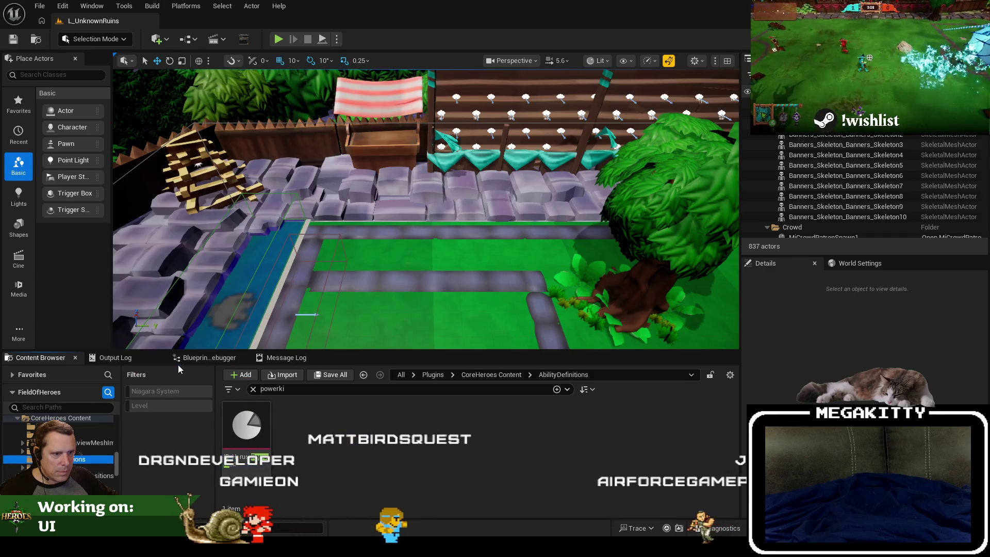
{"action": "left_click", "coordinate": [253, 390]}
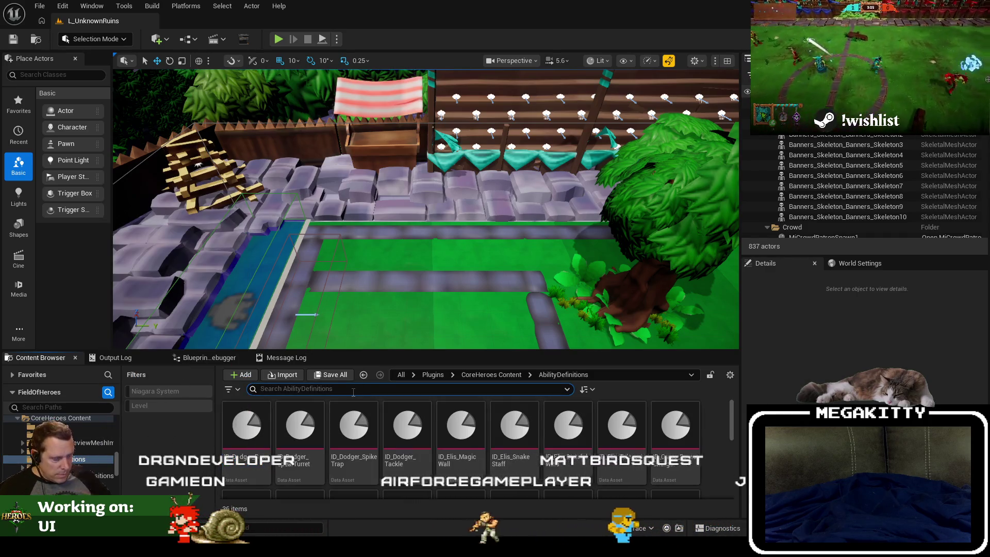
Step: Find IA_PowerKick via 'ia_powe', check its referencers without deleting, and open IMC_Default
{"action": "type", "text": "ia_powe"}
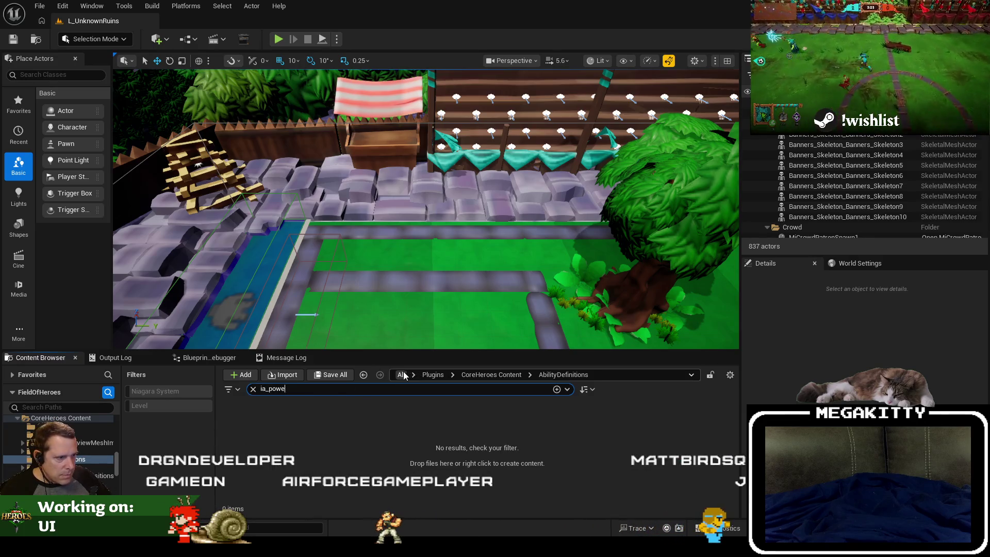
{"action": "left_click", "coordinate": [401, 375]}
{"action": "right_click", "coordinate": [261, 424]}
{"action": "left_click", "coordinate": [310, 283]}
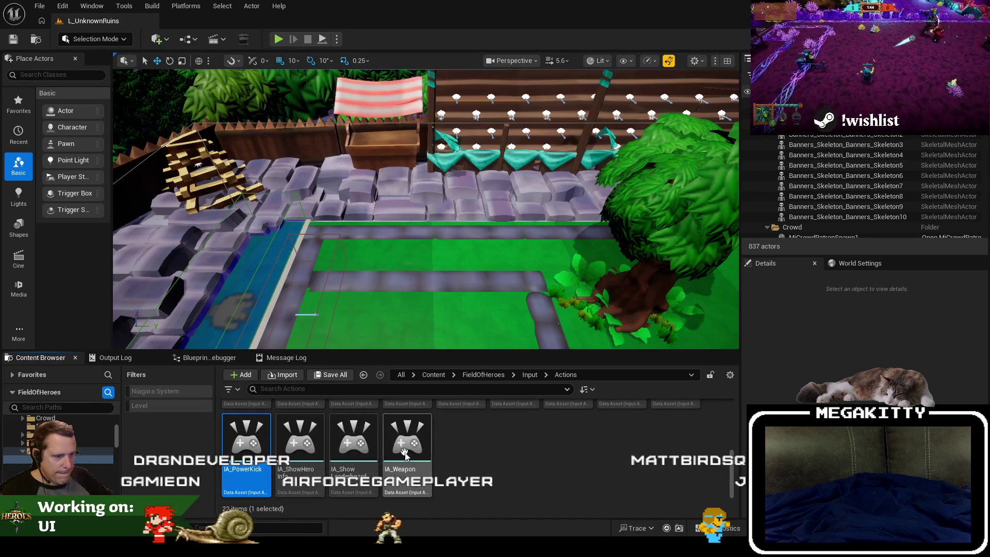
{"action": "key", "text": "Delete"}
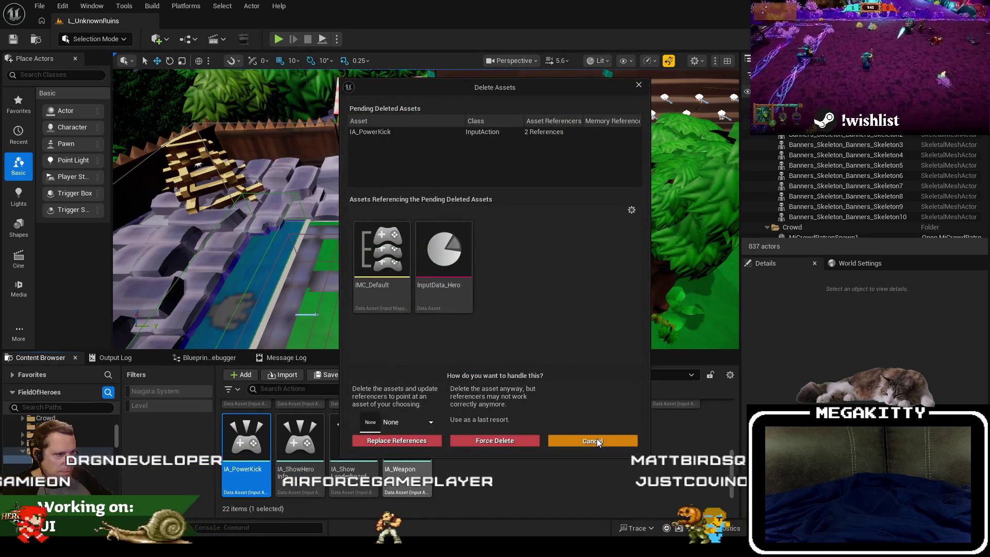
{"action": "left_click", "coordinate": [592, 440]}
{"action": "key", "text": "alt+Left"}
{"action": "double_click", "coordinate": [225, 459]}
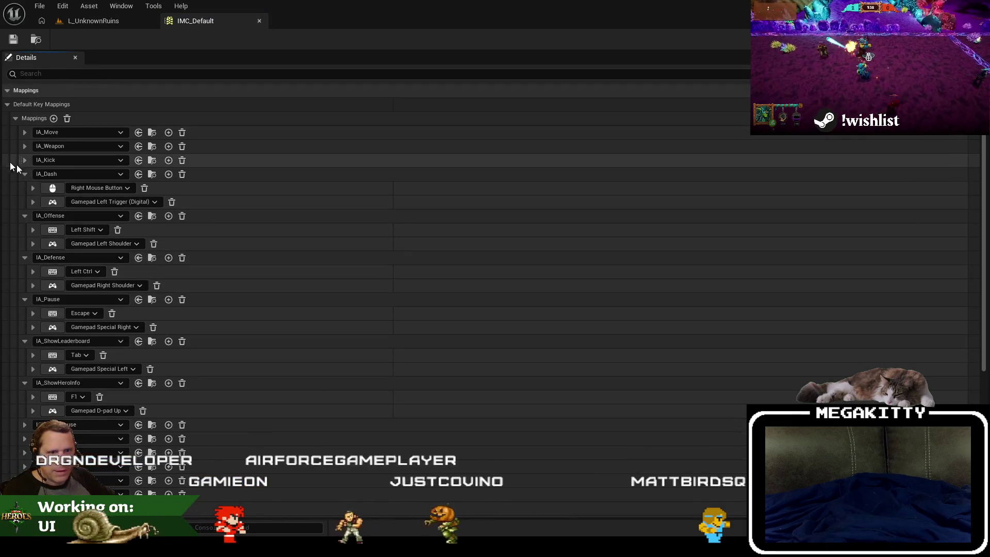
Step: Collapse the IA_Dash, IA_Offense, IA_Defense, IA_Pause, IA_ShowLeaderboard and IA_ShowHeroInfo mapping groups
{"action": "left_click", "coordinate": [25, 174]}
{"action": "left_click", "coordinate": [25, 188]}
{"action": "left_click", "coordinate": [25, 202]}
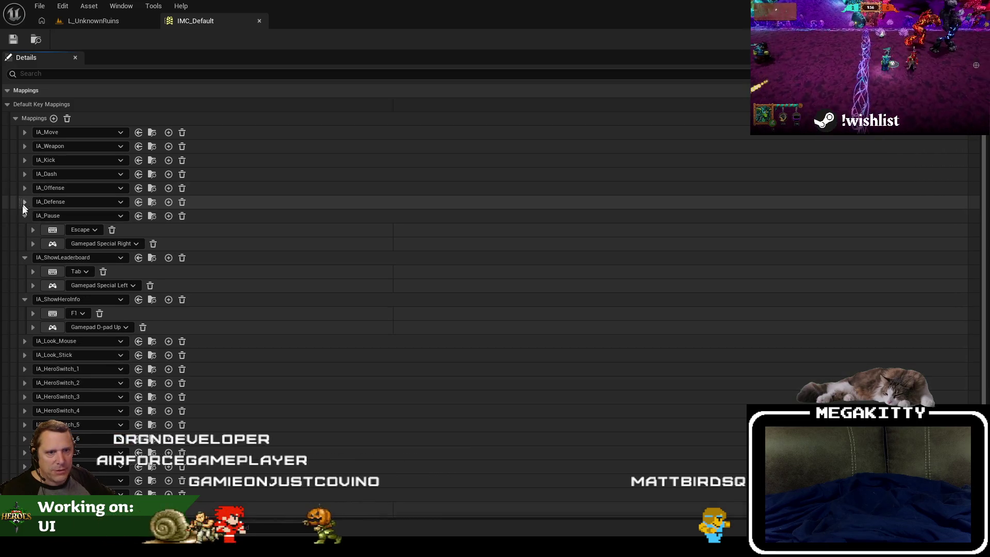
{"action": "left_click", "coordinate": [22, 217]}
{"action": "left_click", "coordinate": [21, 230]}
{"action": "left_click", "coordinate": [23, 245]}
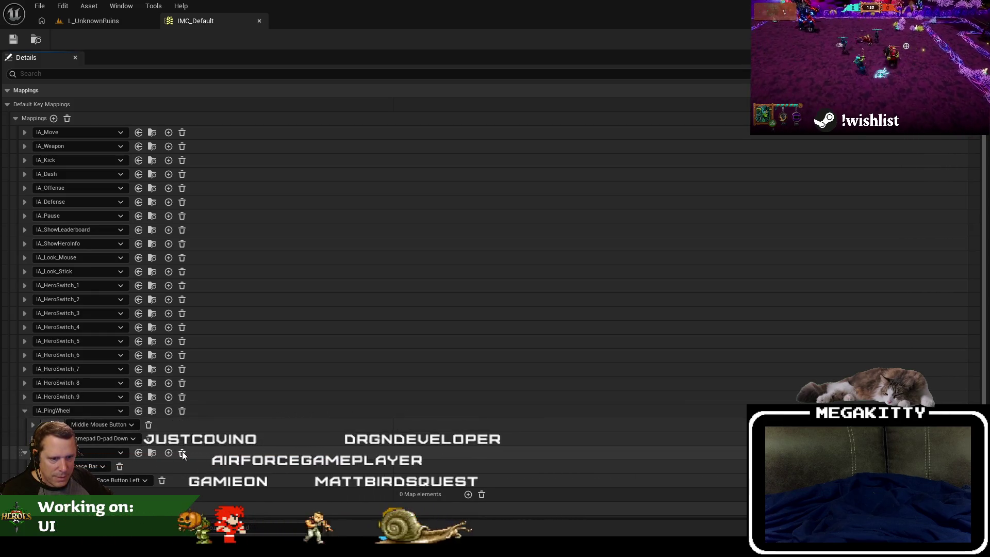
Step: Delete the unnamed empty mapping entry and check that no power mapping remains
{"action": "left_click", "coordinate": [182, 452]}
{"action": "scroll", "coordinate": [154, 395], "scroll_direction": "down", "scroll_amount": 5}
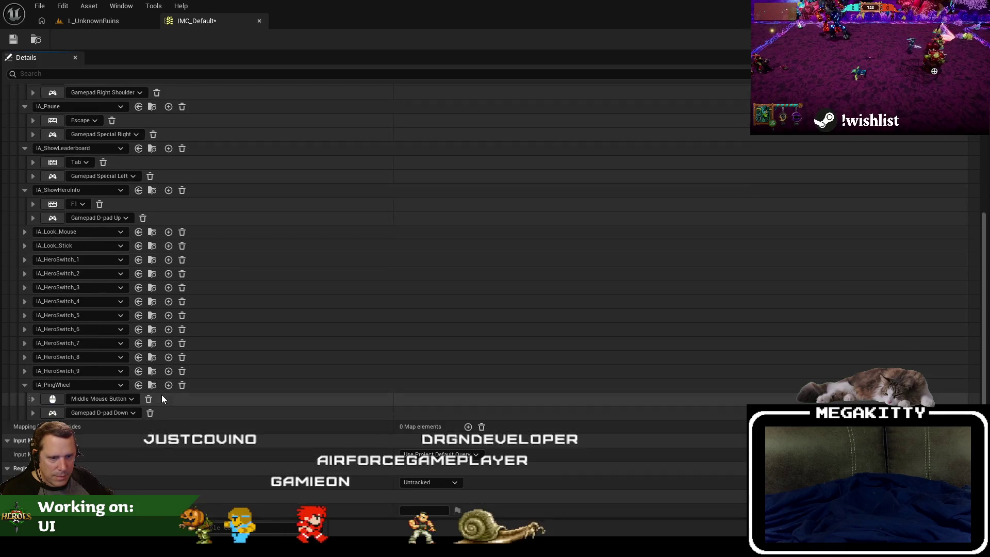
{"action": "left_click", "coordinate": [70, 74]}
{"action": "type", "text": "r"}
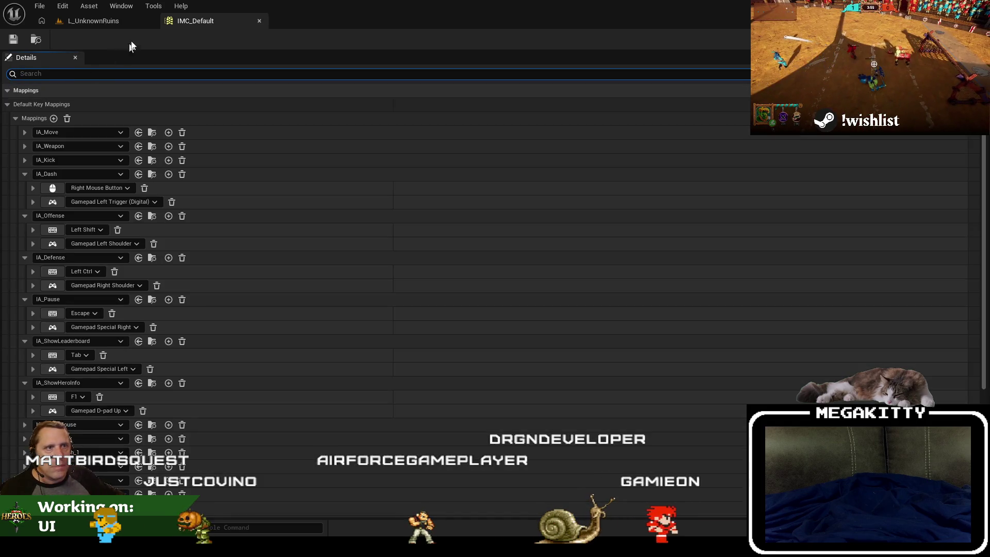
{"action": "left_click", "coordinate": [93, 21]}
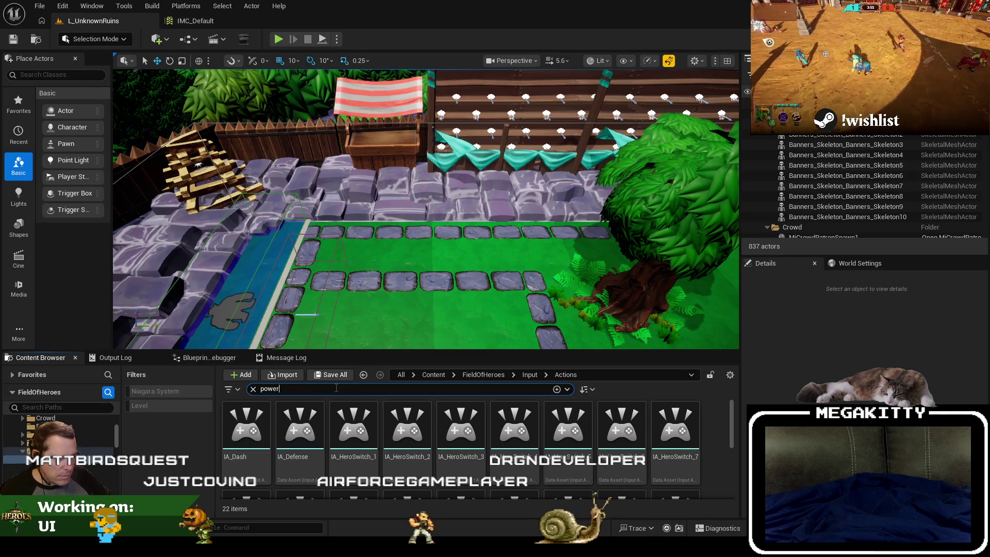
Step: Confirm only InputData_Hero references IA_PowerKick, open IA_PowerKick, and select InputData_Hero
{"action": "left_click", "coordinate": [256, 426]}
{"action": "key", "text": "Delete"}
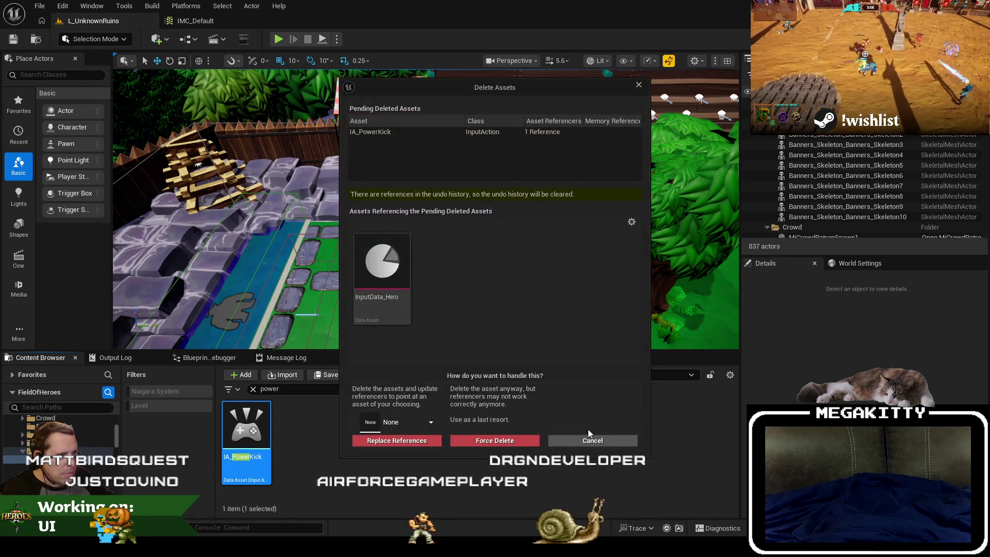
{"action": "left_click", "coordinate": [590, 440]}
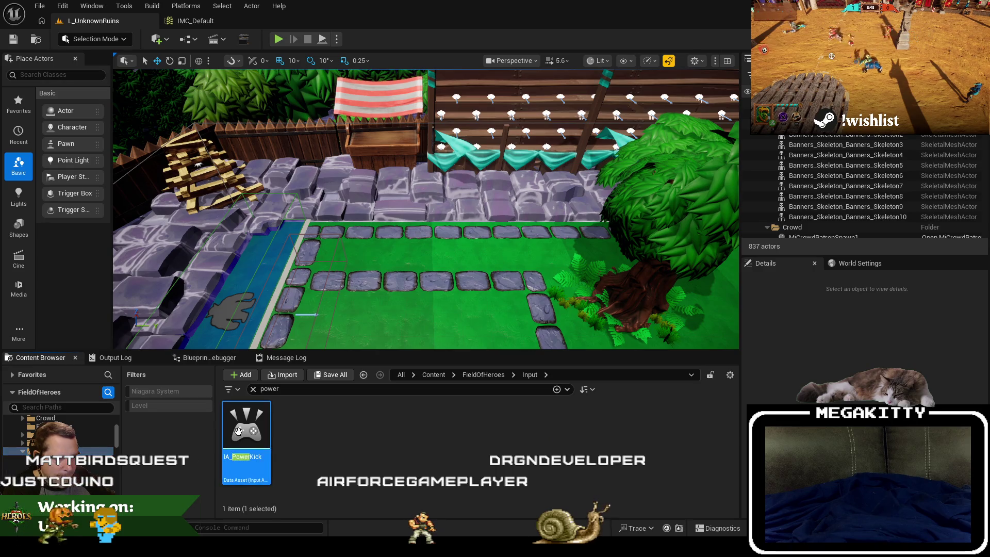
{"action": "double_click", "coordinate": [238, 430]}
{"action": "left_click", "coordinate": [150, 21]}
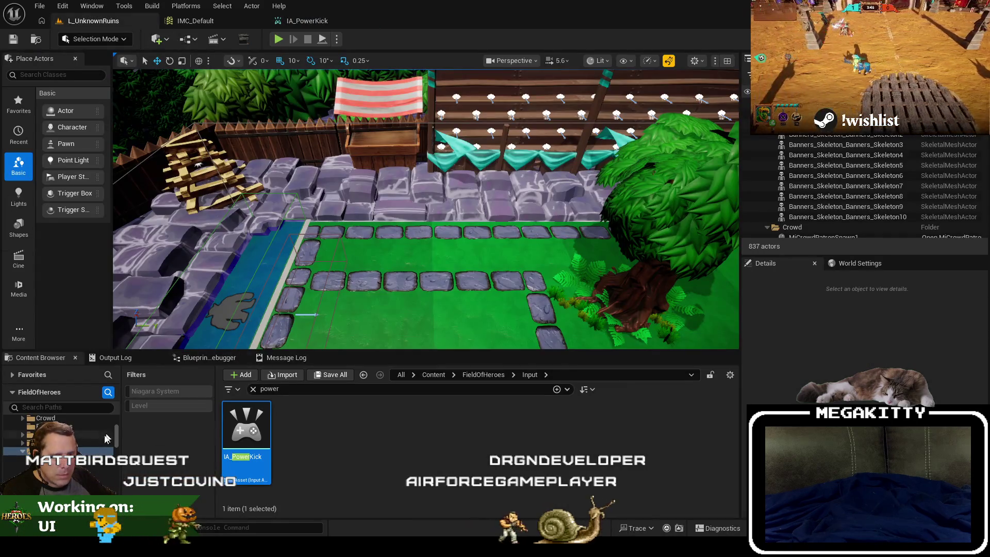
{"action": "left_click", "coordinate": [253, 389]}
{"action": "left_click", "coordinate": [401, 428]}
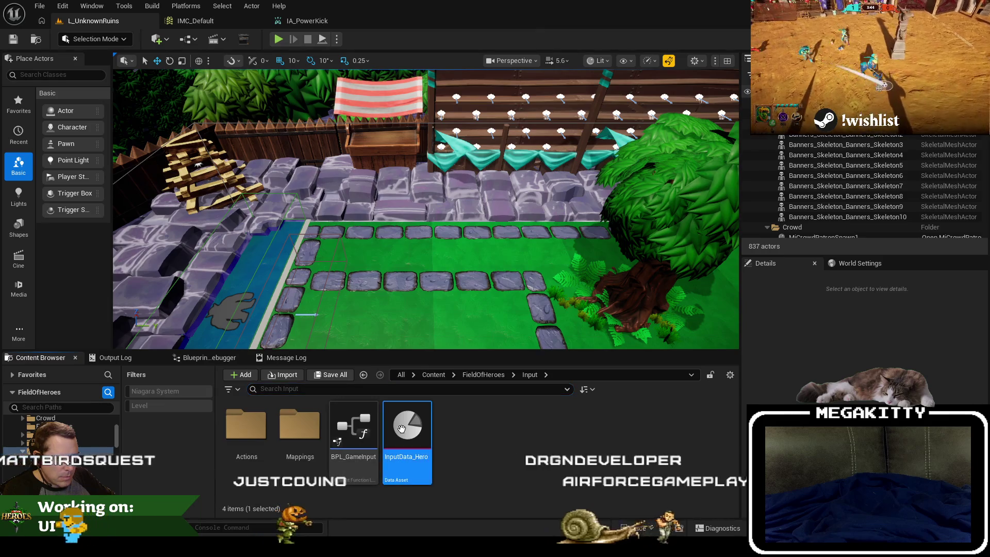
Step: Remove IA_PowerKick from InputData_Hero's Ability Input Actions, then start deleting the IA_PowerKick asset
{"action": "double_click", "coordinate": [402, 429]}
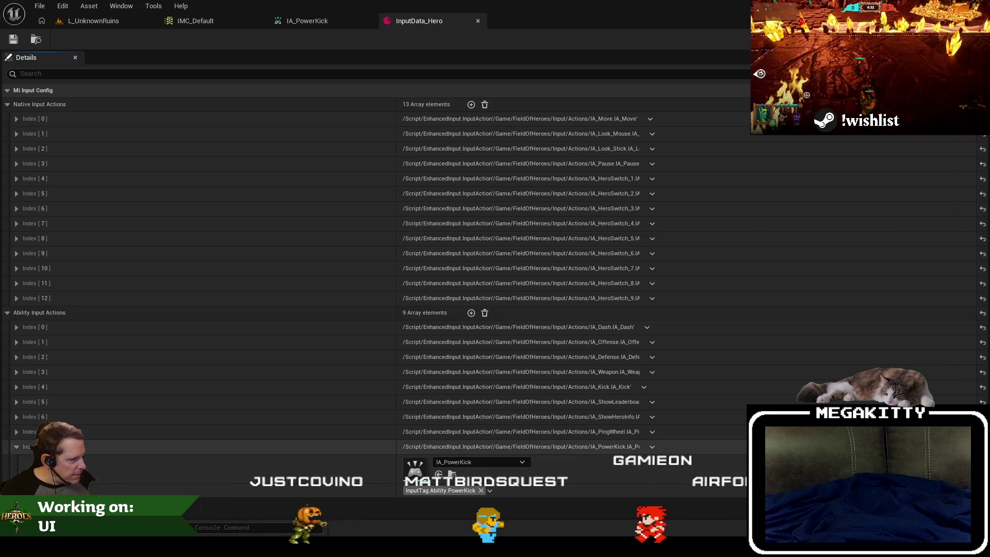
{"action": "left_click", "coordinate": [654, 447]}
{"action": "left_click", "coordinate": [665, 469]}
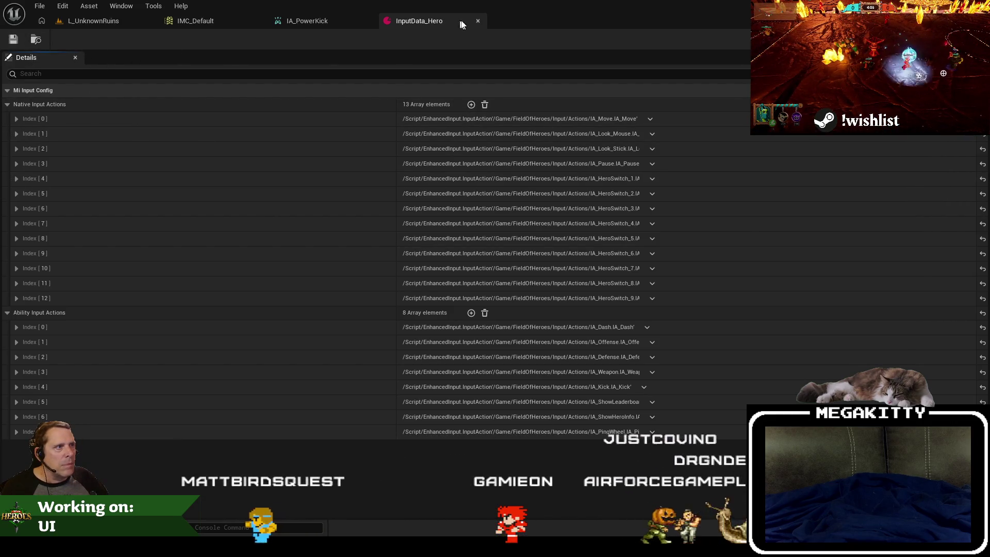
{"action": "left_click", "coordinate": [478, 20]}
{"action": "left_click", "coordinate": [93, 20]}
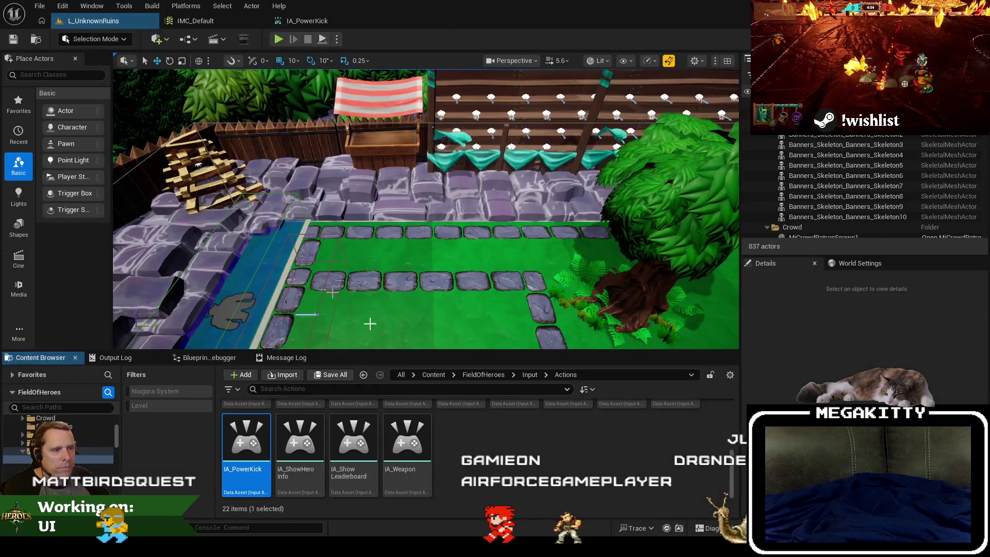
{"action": "key", "text": "Delete"}
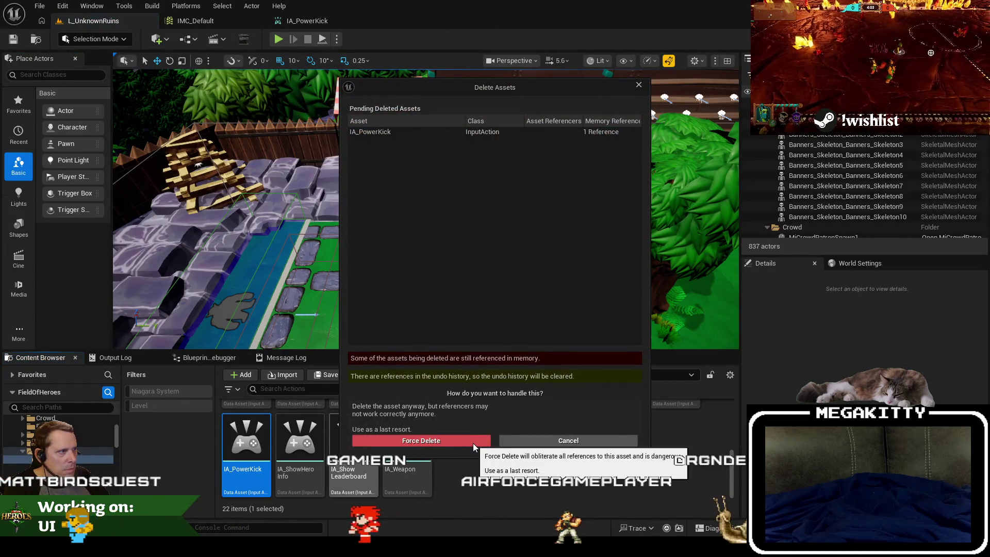
Step: Force delete IA_PowerKick and open the Gameplay Tag Manager from the GameplayTags project settings
{"action": "key", "text": "Escape"}
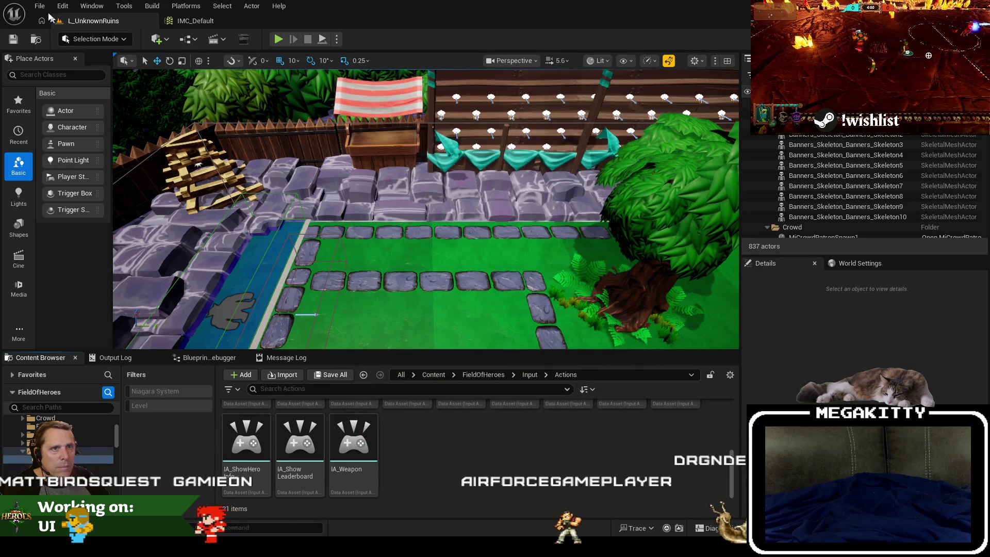
{"action": "left_click", "coordinate": [62, 5]}
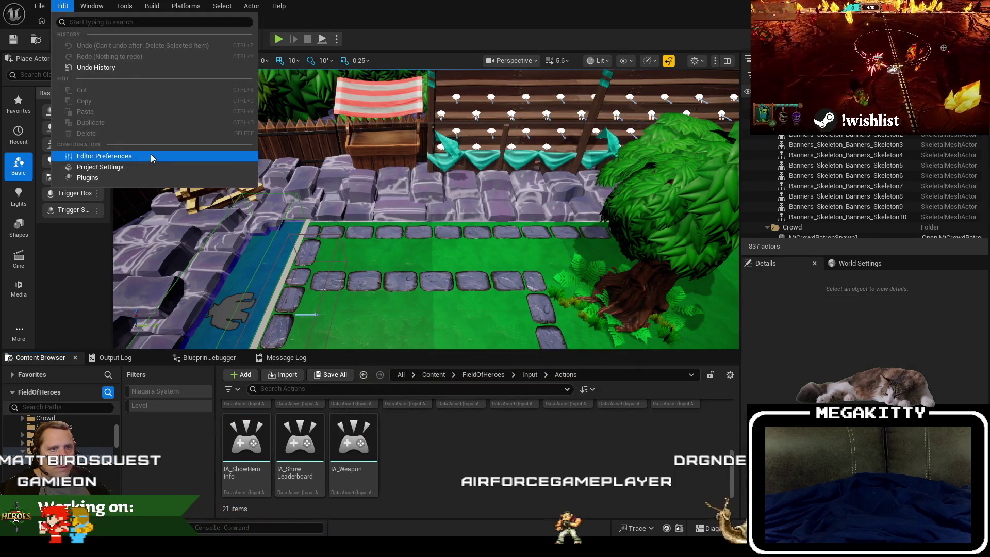
{"action": "left_click", "coordinate": [154, 166]}
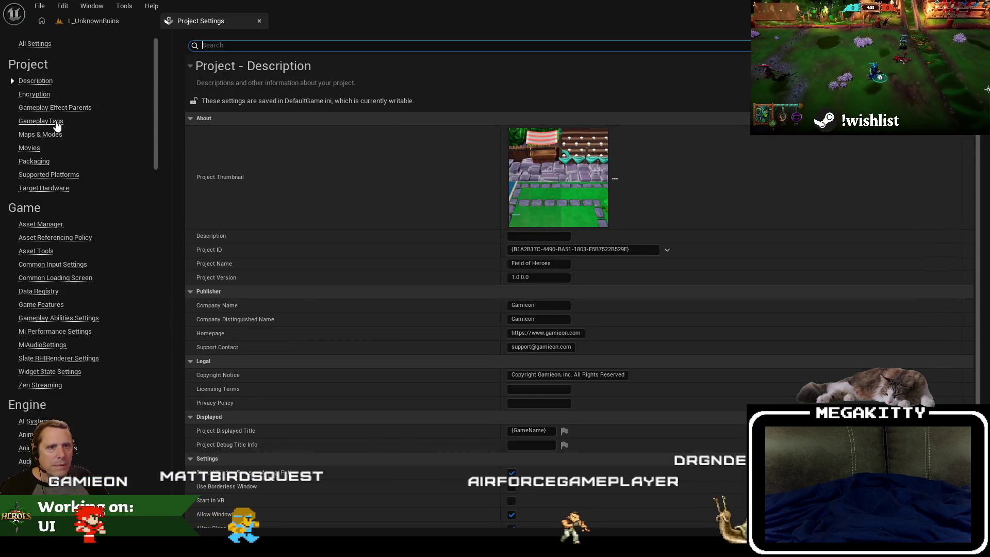
{"action": "left_click", "coordinate": [54, 122]}
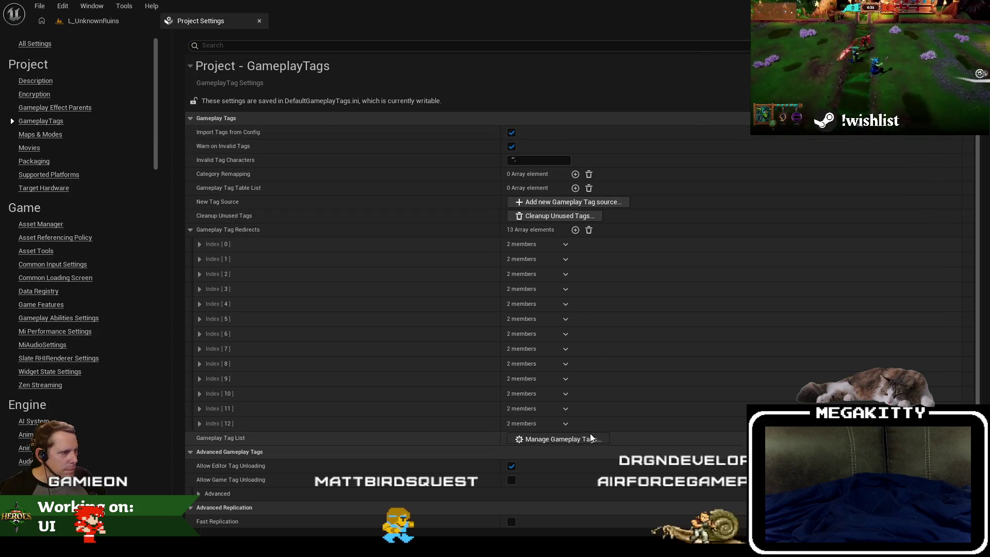
{"action": "left_click", "coordinate": [578, 437]}
Step: Search tags for 'powerk' and find references to InputTag.Ability.PowerKick
{"action": "type", "text": "powerk"}
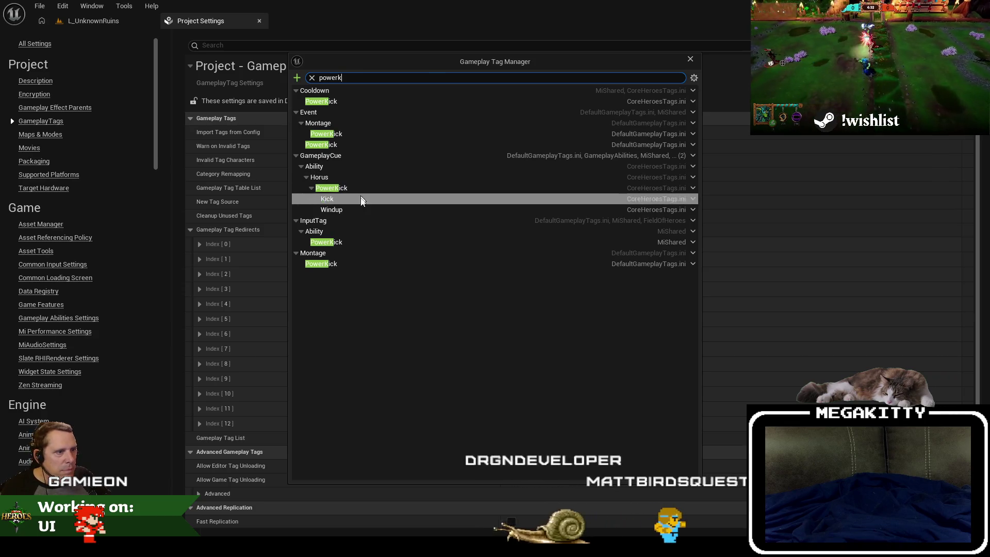
{"action": "left_click", "coordinate": [691, 242]}
{"action": "left_click", "coordinate": [709, 305]}
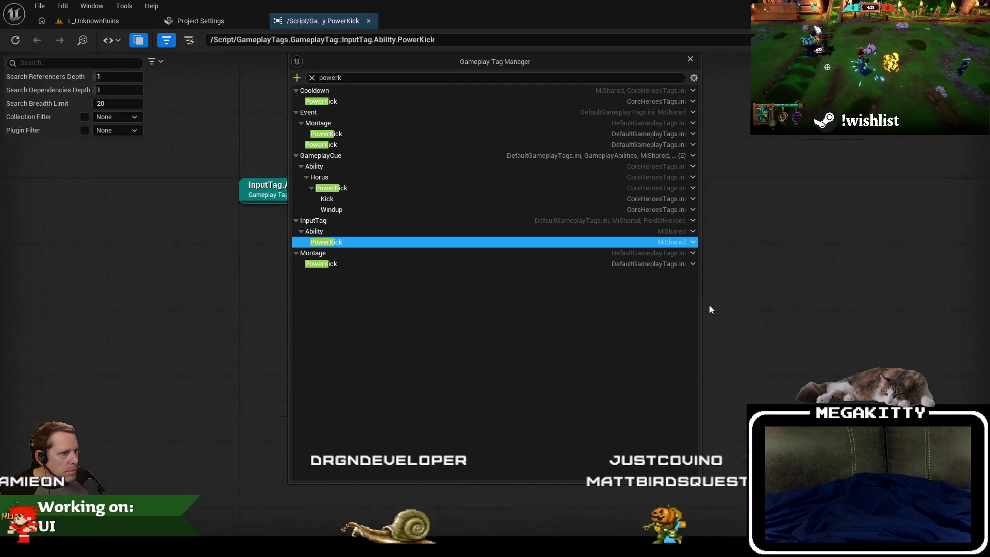
{"action": "mouse_move", "coordinate": [559, 63]}
{"action": "left_mouse_down"}
{"action": "mouse_move", "coordinate": [287, 65]}
{"action": "mouse_move", "coordinate": [612, 64]}
{"action": "mouse_move", "coordinate": [586, 75]}
{"action": "left_mouse_up"}
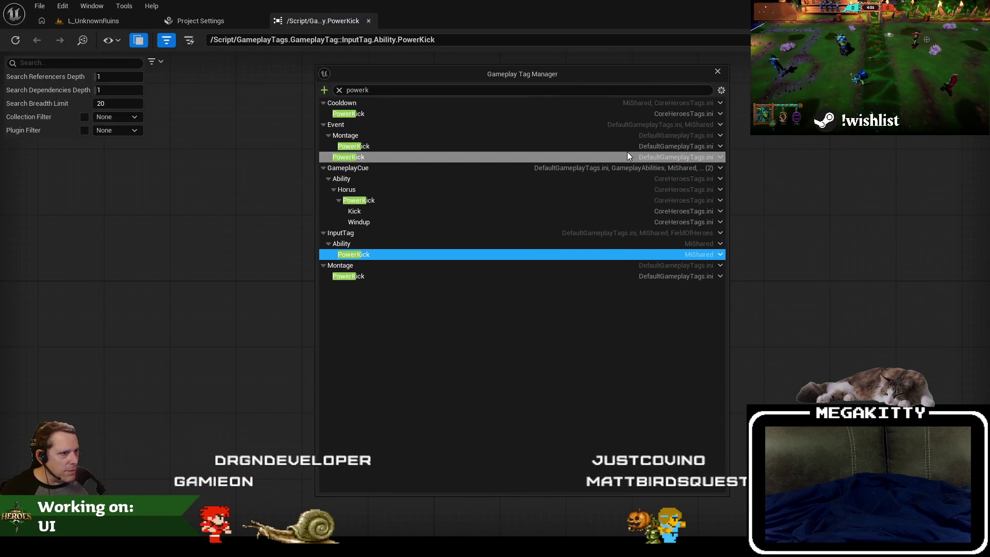
{"action": "left_click", "coordinate": [719, 255]}
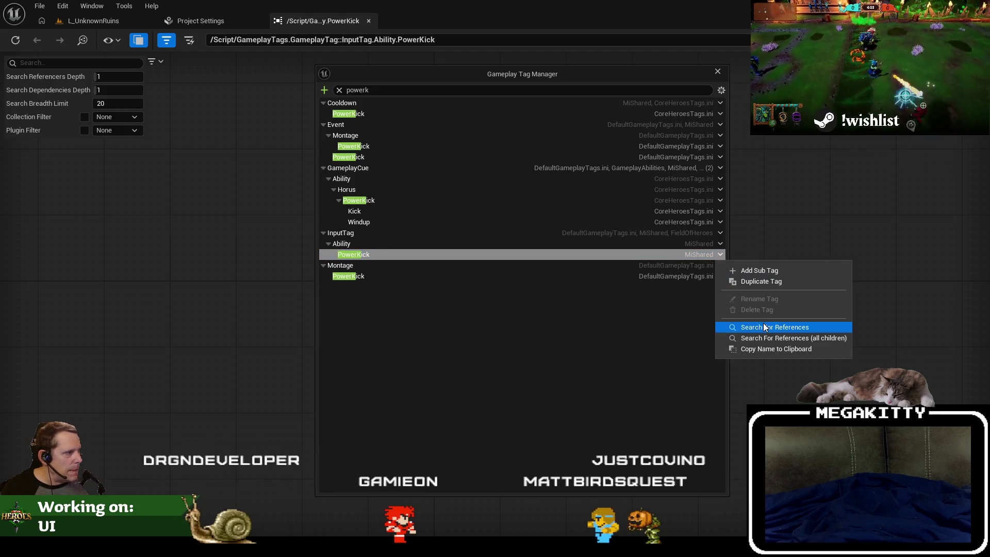
{"action": "left_click", "coordinate": [620, 254]}
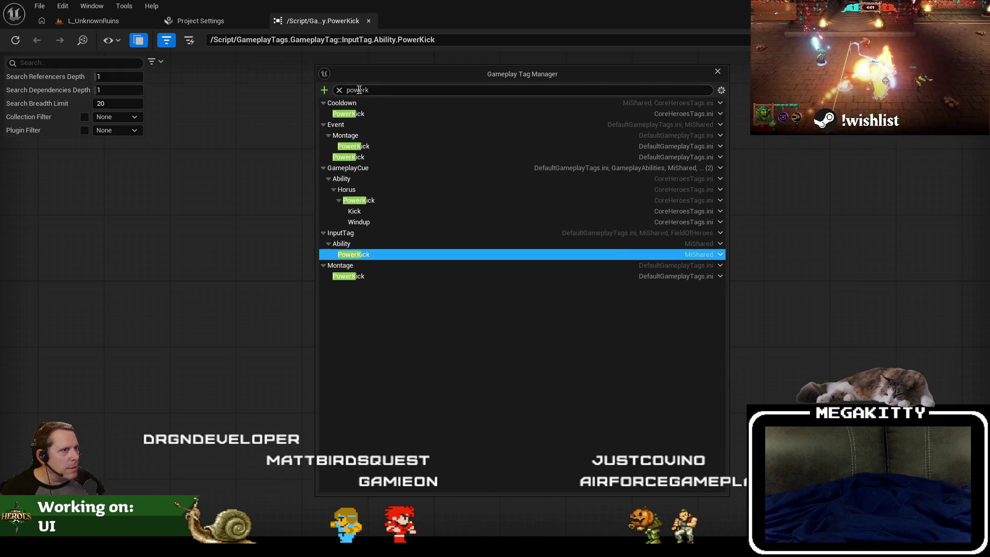
{"action": "left_click", "coordinate": [340, 90]}
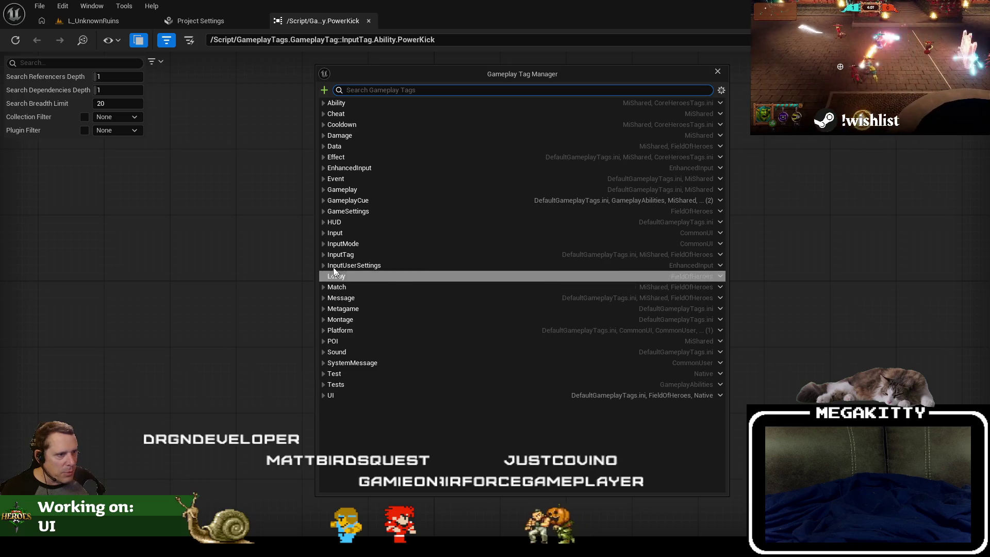
{"action": "key", "text": "alt+Tab"}
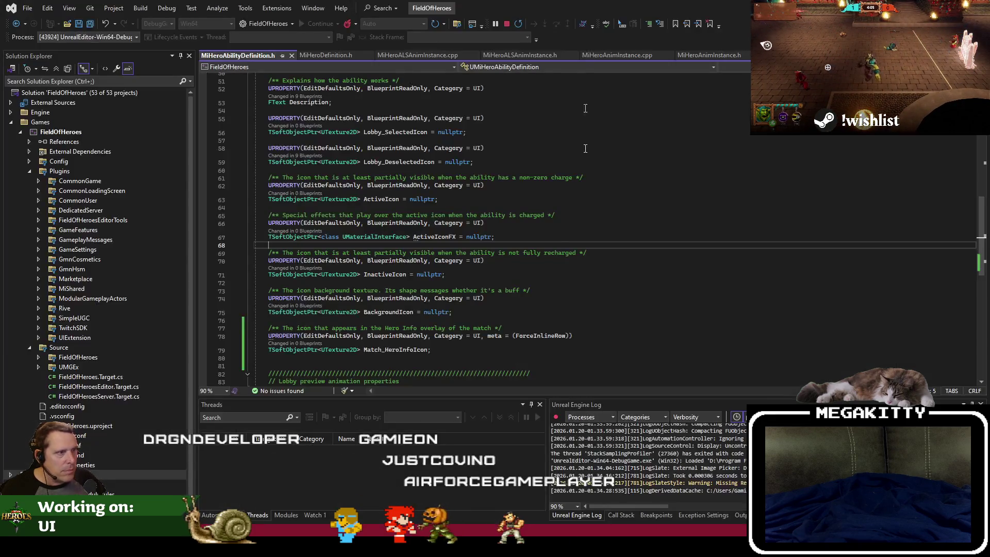
Step: Locate InputTag_Ability_PowerKick in source and close Unreal's reference viewer and Project Settings
{"action": "left_click", "coordinate": [458, 23]}
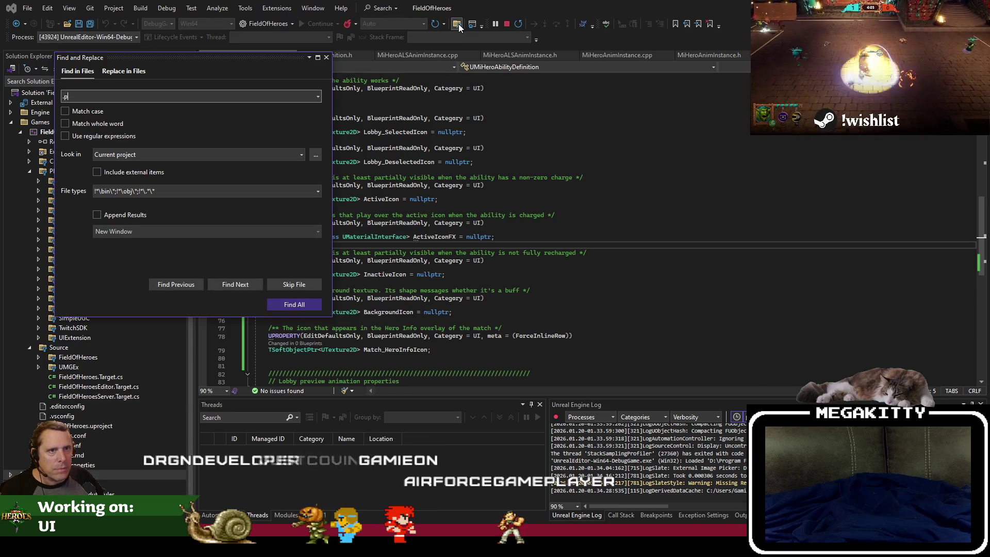
{"action": "type", "text": "owerkick"}
{"action": "key", "text": "Return"}
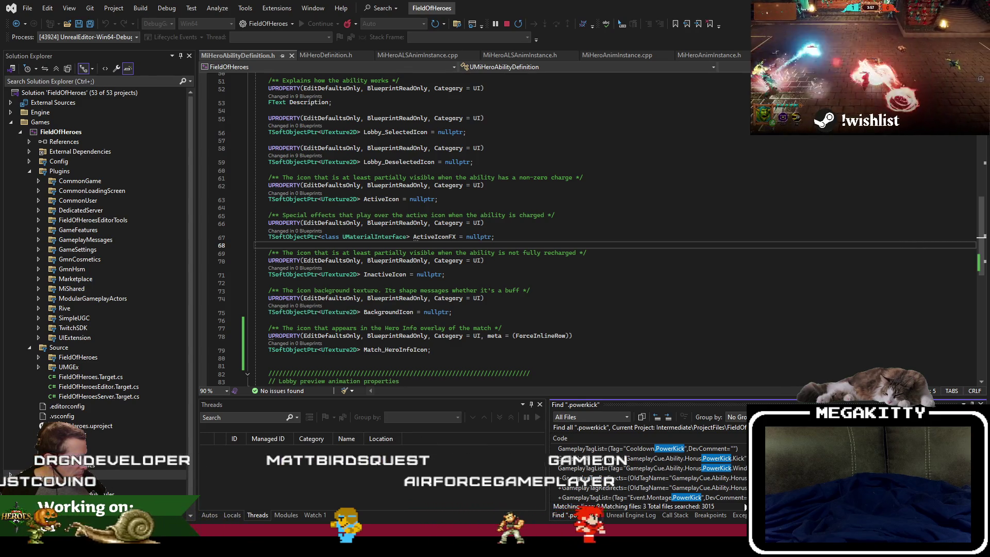
{"action": "scroll", "coordinate": [734, 490], "scroll_direction": "down", "scroll_amount": 1}
{"action": "double_click", "coordinate": [735, 498]}
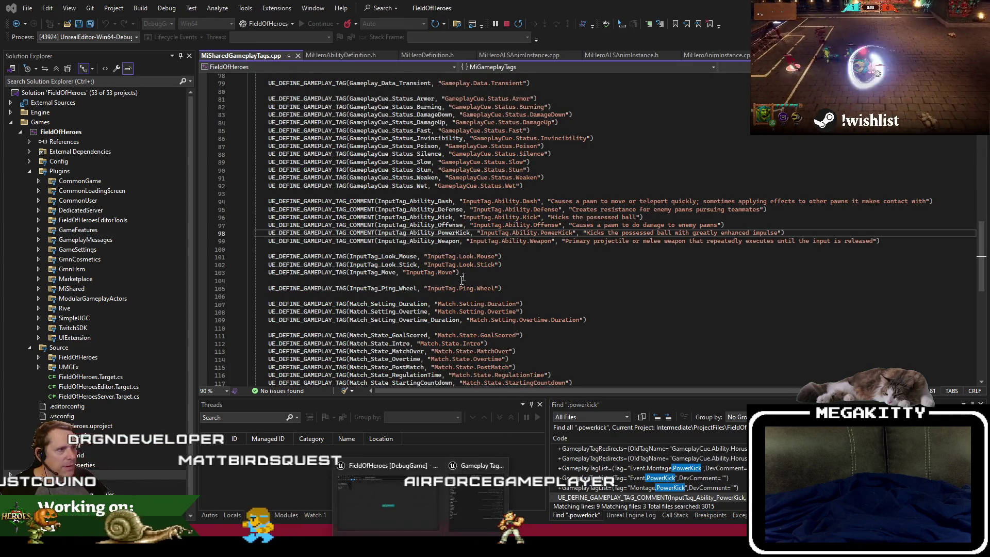
{"action": "left_click", "coordinate": [428, 486]}
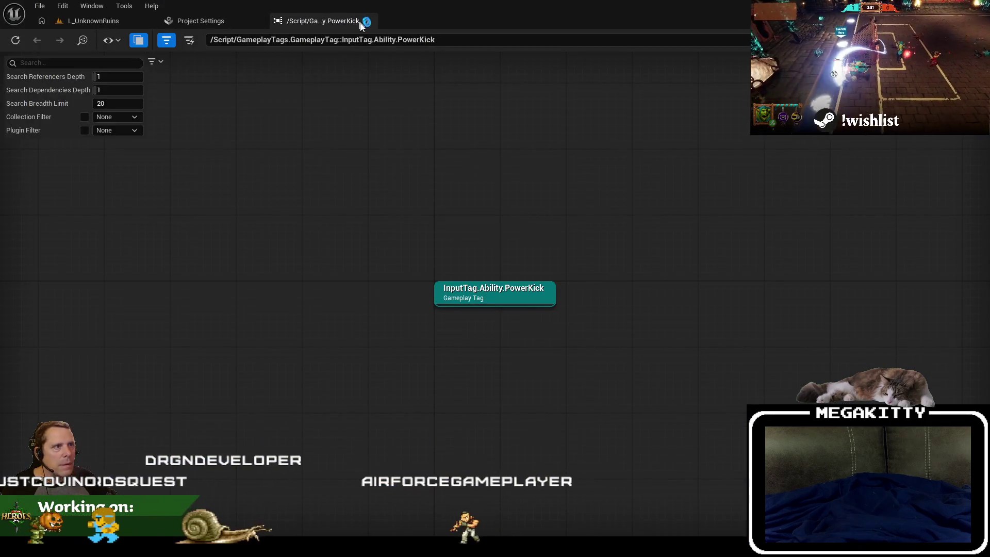
{"action": "left_click", "coordinate": [364, 22]}
{"action": "left_click", "coordinate": [259, 21]}
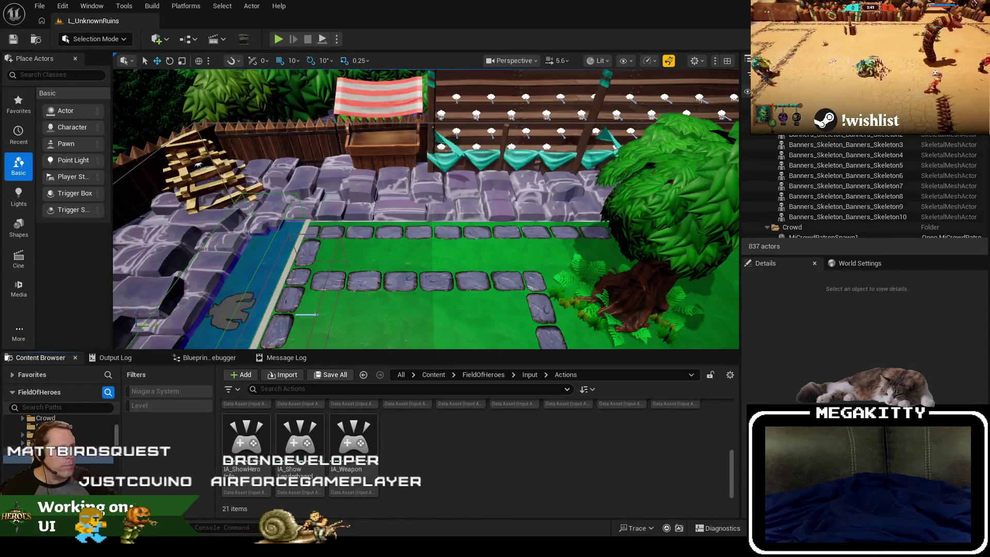
{"action": "key", "text": "alt+Tab"}
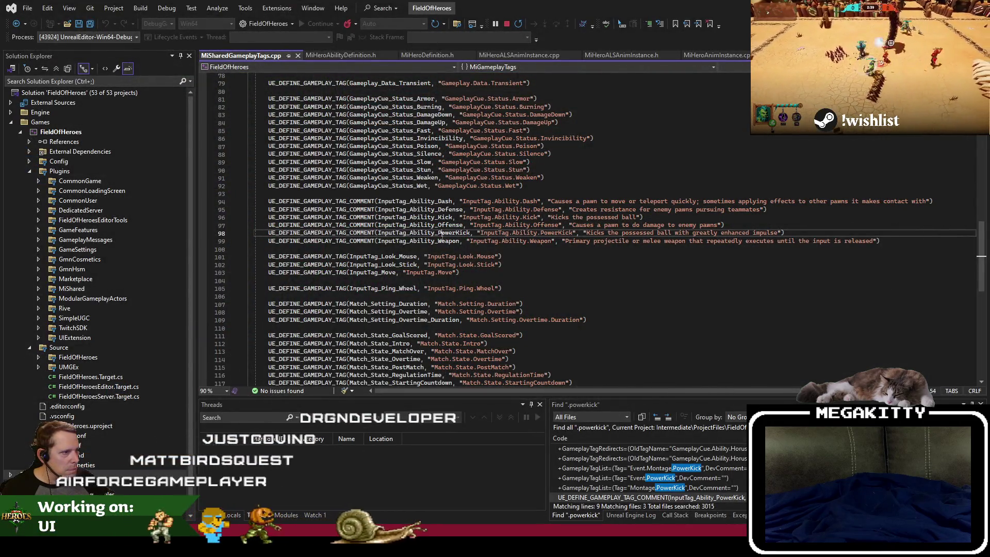
Step: Delete the InputTag_Ability_PowerKick lines from MiSharedGameplayTags.cpp and .h, then rebuild
{"action": "key", "text": "Return"}
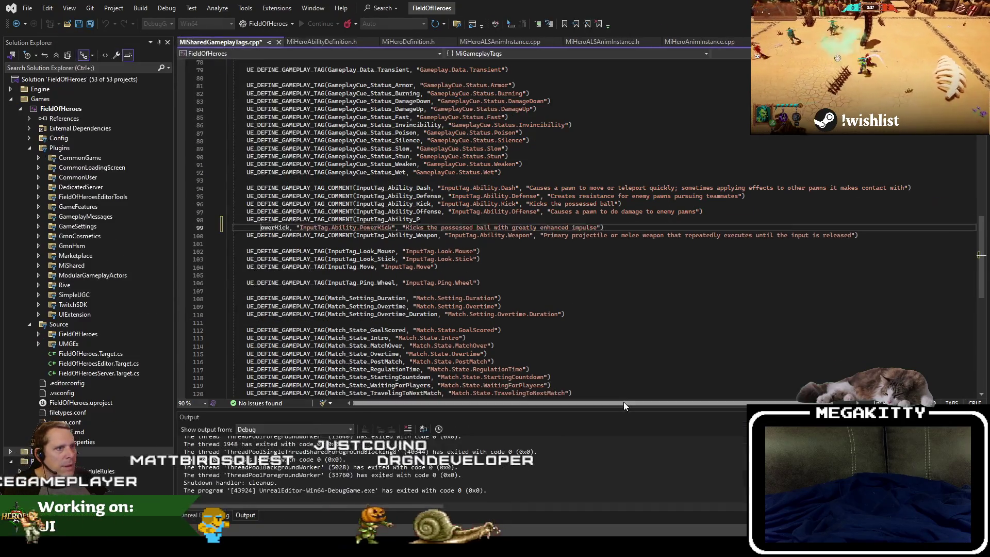
{"action": "key", "text": "ctrl+z"}
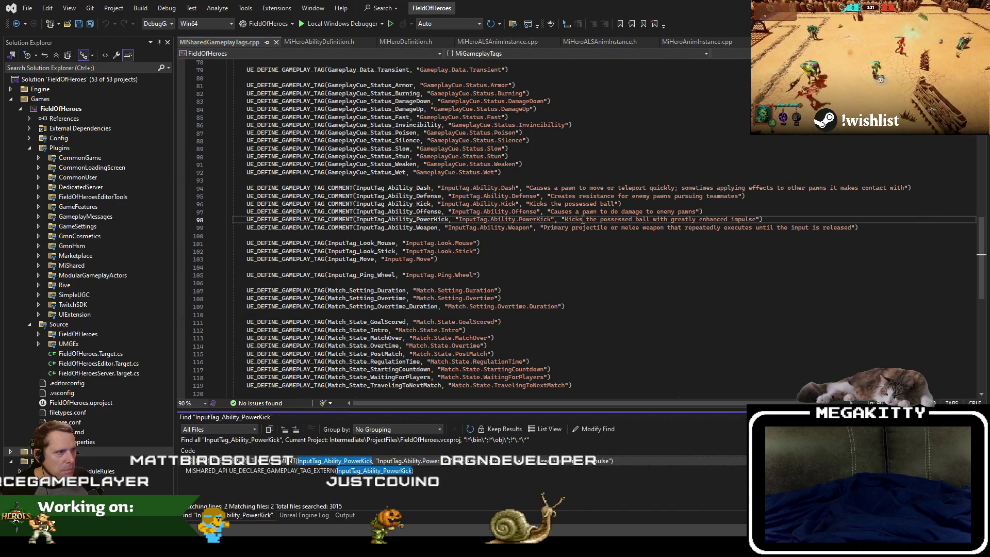
{"action": "key", "text": "ctrl+x"}
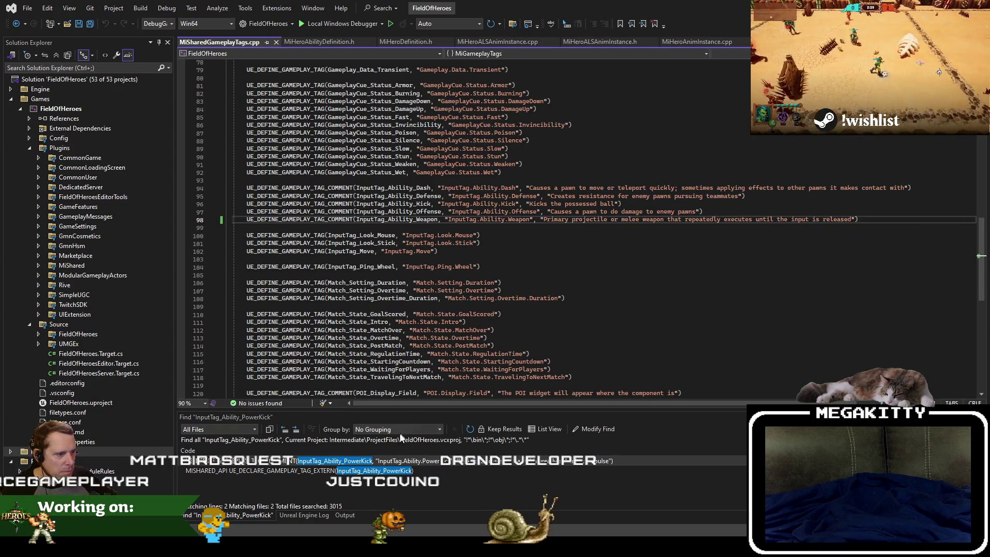
{"action": "double_click", "coordinate": [398, 470]}
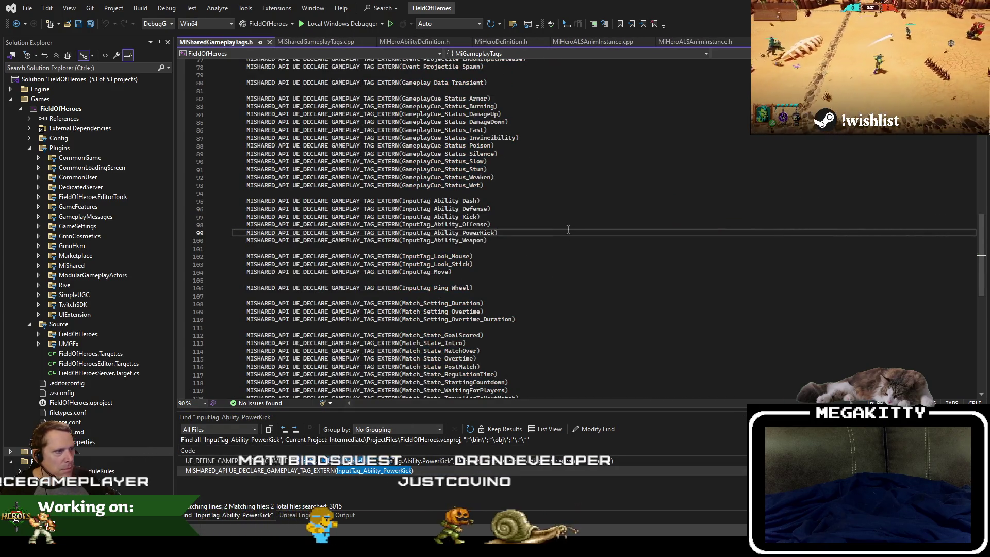
{"action": "key", "text": "ctrl+x"}
{"action": "key", "text": "ctrl+b"}
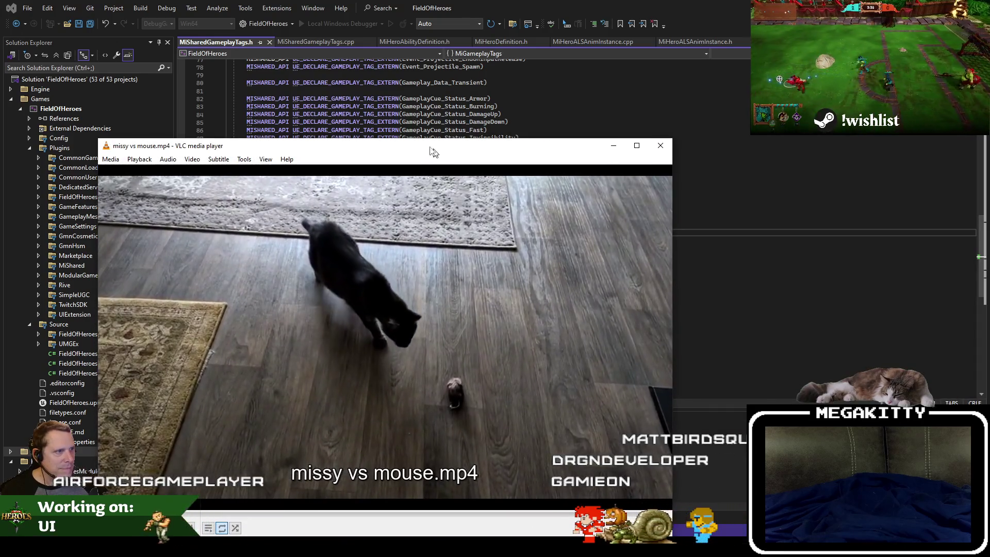
Step: Move the missy vs mouse.mp4 video window up and to the left while the build runs
{"action": "mouse_move", "coordinate": [423, 147]}
{"action": "left_mouse_down"}
{"action": "mouse_move", "coordinate": [406, 79]}
{"action": "mouse_move", "coordinate": [381, 50]}
{"action": "left_mouse_up"}
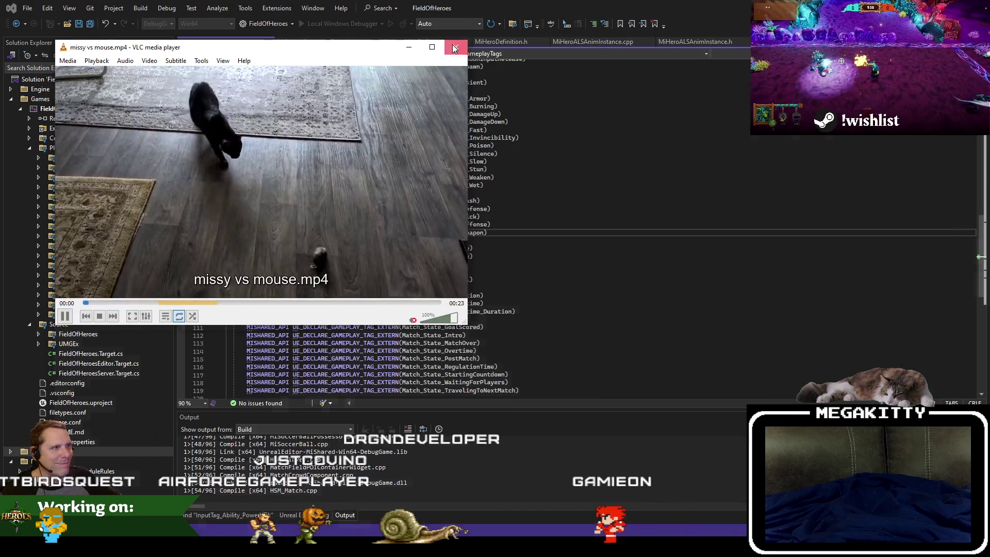
Step: Close the VLC player once the missy vs mouse clip ends
{"action": "left_click", "coordinate": [454, 48]}
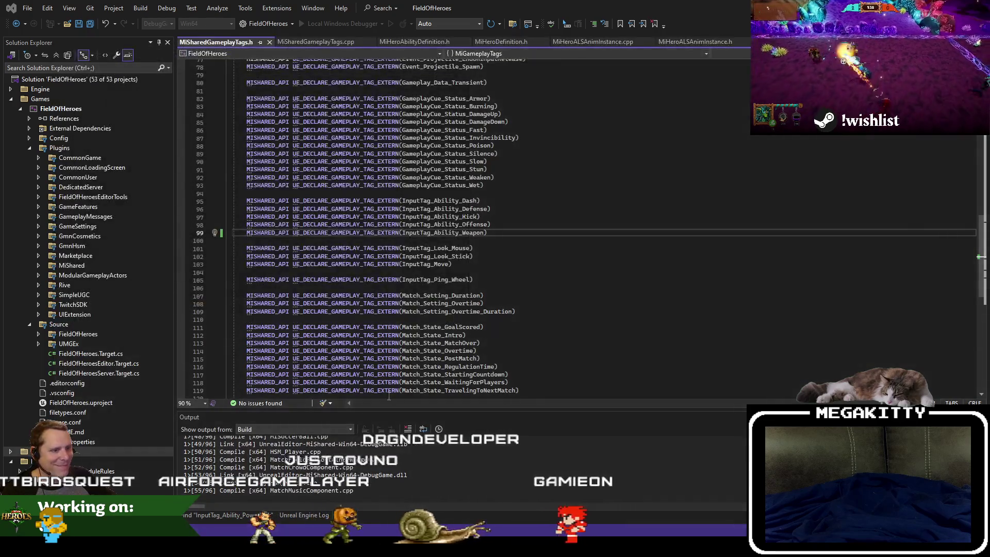
Step: Review the Data_Effect declarations in MiSharedGameplayTags.h and the GameplayCue definitions in the .cpp
{"action": "left_click", "coordinate": [364, 236]}
{"action": "key", "text": "Down"}
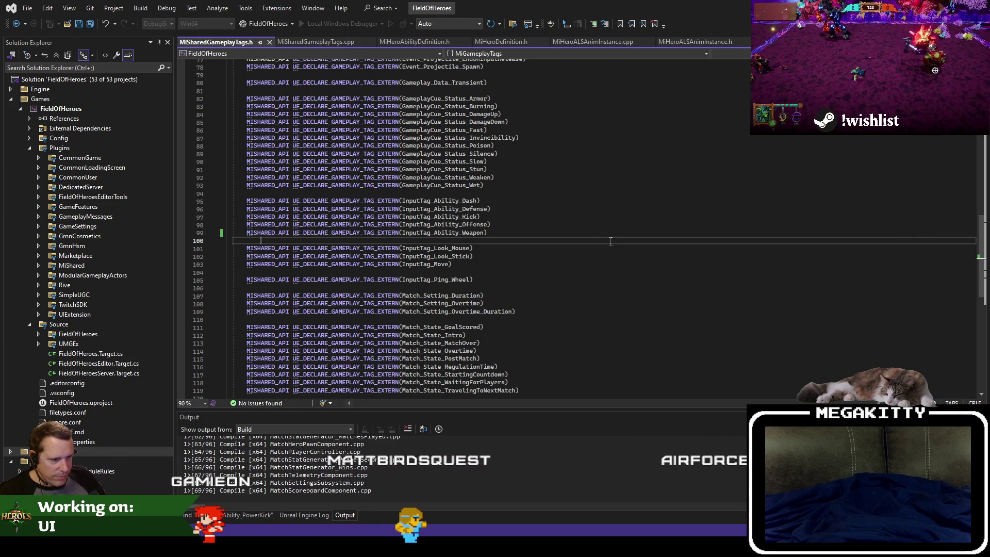
{"action": "scroll", "coordinate": [611, 241], "scroll_direction": "up", "scroll_amount": 20}
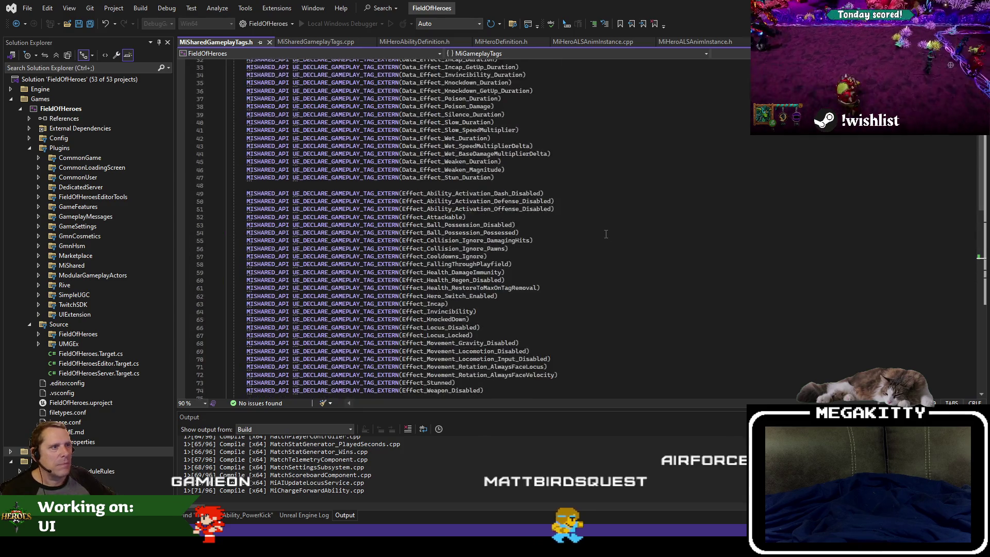
{"action": "left_click", "coordinate": [588, 223]}
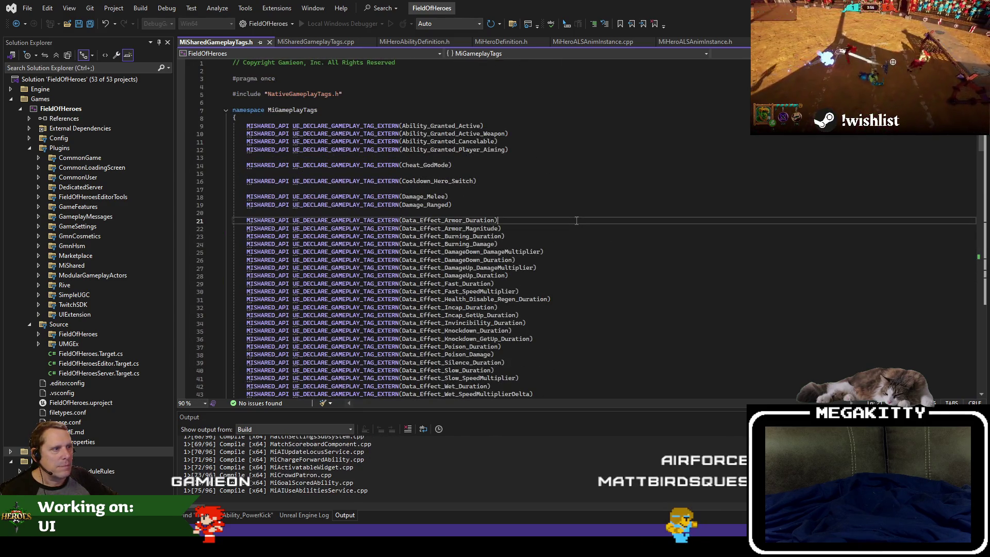
{"action": "scroll", "coordinate": [575, 220], "scroll_direction": "down", "scroll_amount": 4}
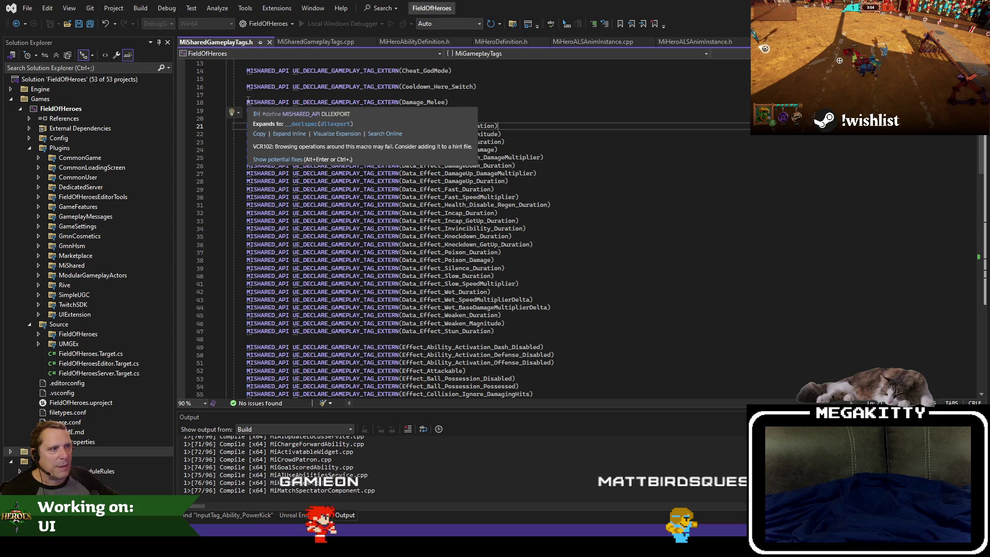
{"action": "left_click", "coordinate": [330, 42]}
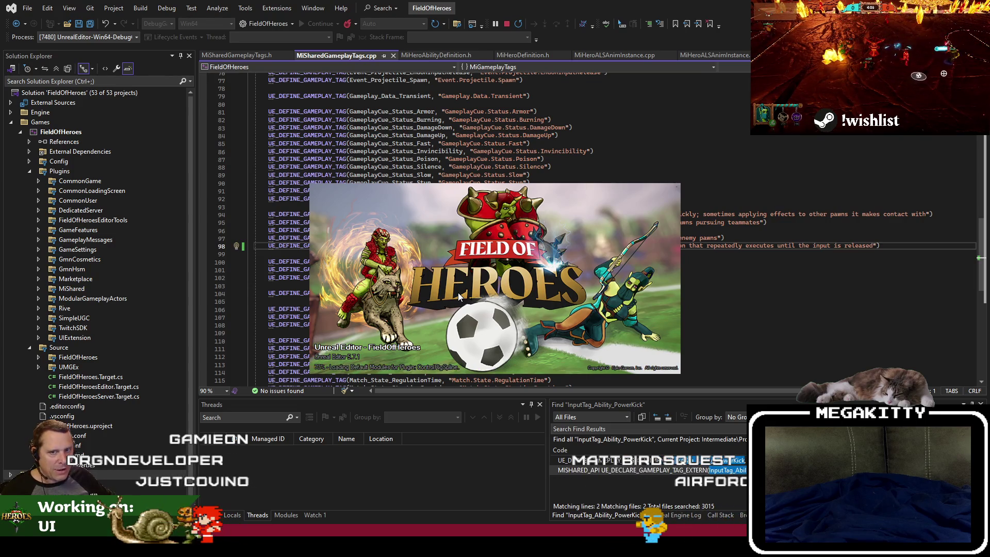
{"action": "left_click", "coordinate": [481, 143]}
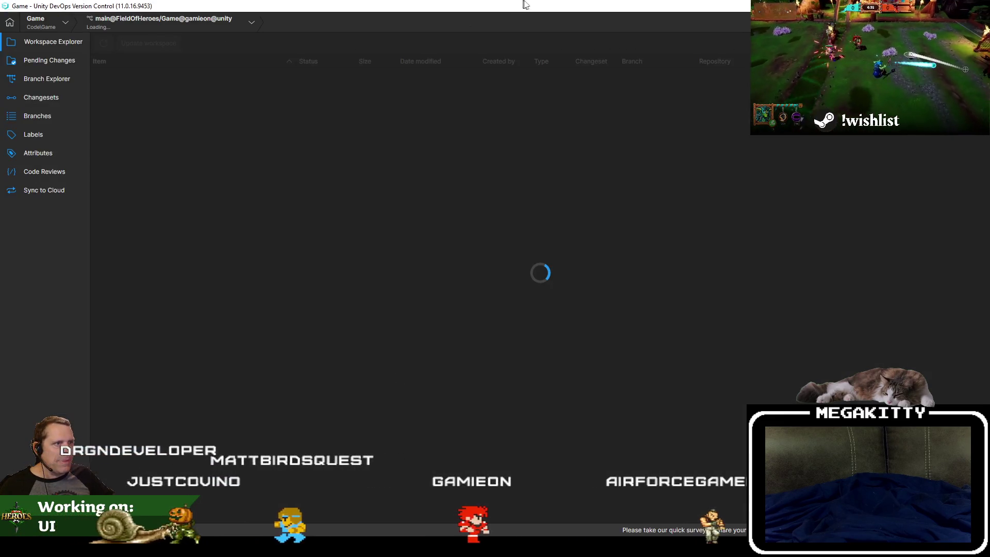
Step: Move the version control window down and briefly play-test the current level
{"action": "left_click_drag", "start_coordinate": [636, 6], "coordinate": [636, 554]}
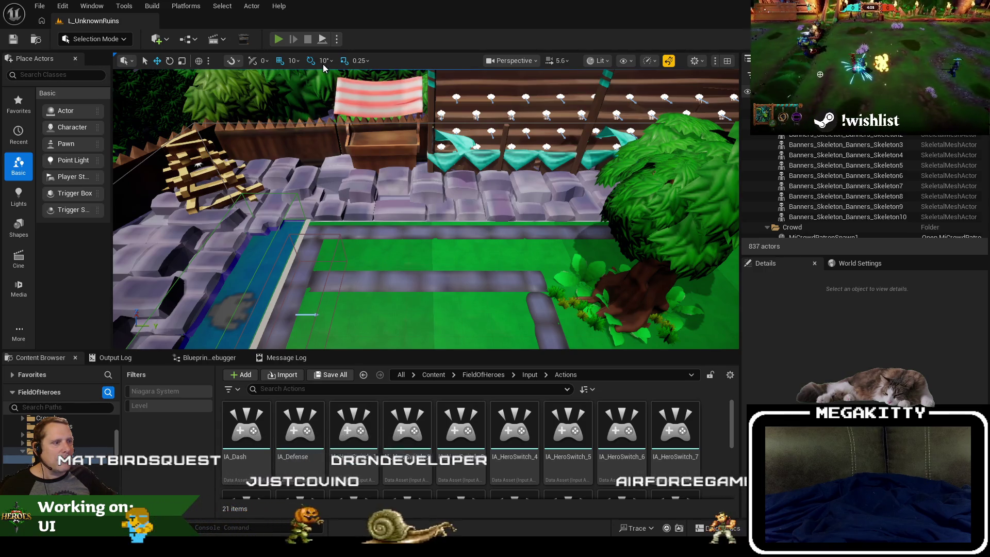
{"action": "key", "text": "alt+p"}
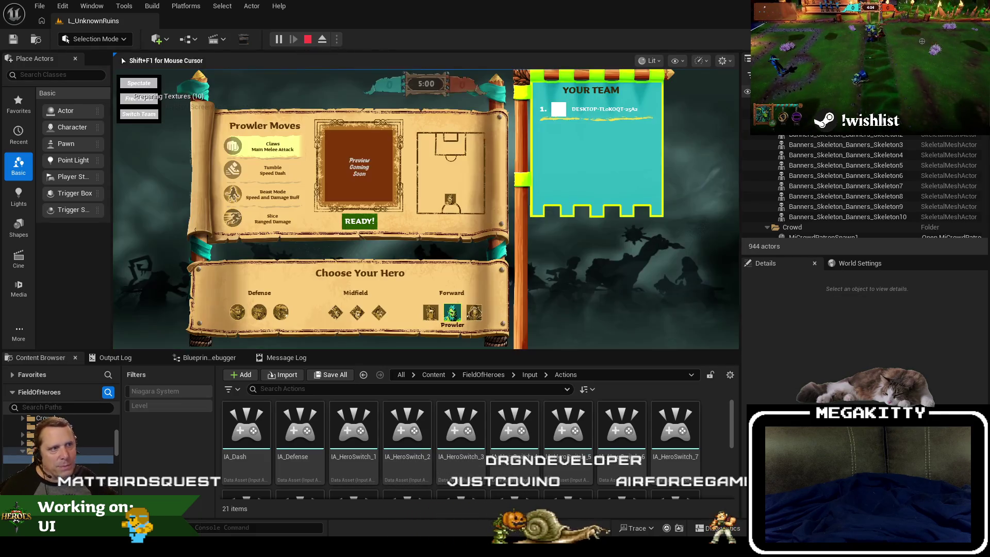
{"action": "key", "text": "Escape"}
Step: Load L_DangerRoom_Empty from Recent Levels and play-test it in play-in-editor
{"action": "left_click", "coordinate": [40, 5]}
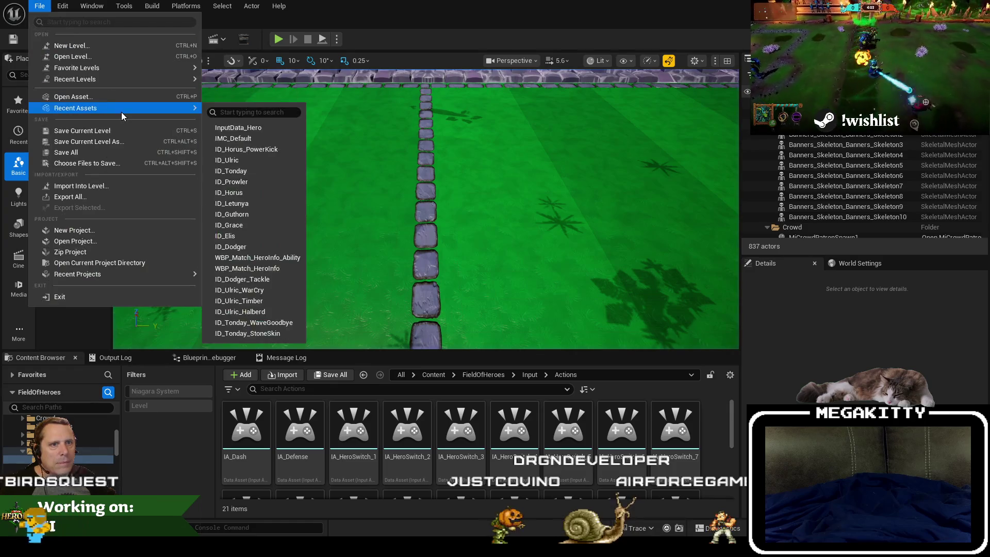
{"action": "mouse_move", "coordinate": [132, 87]}
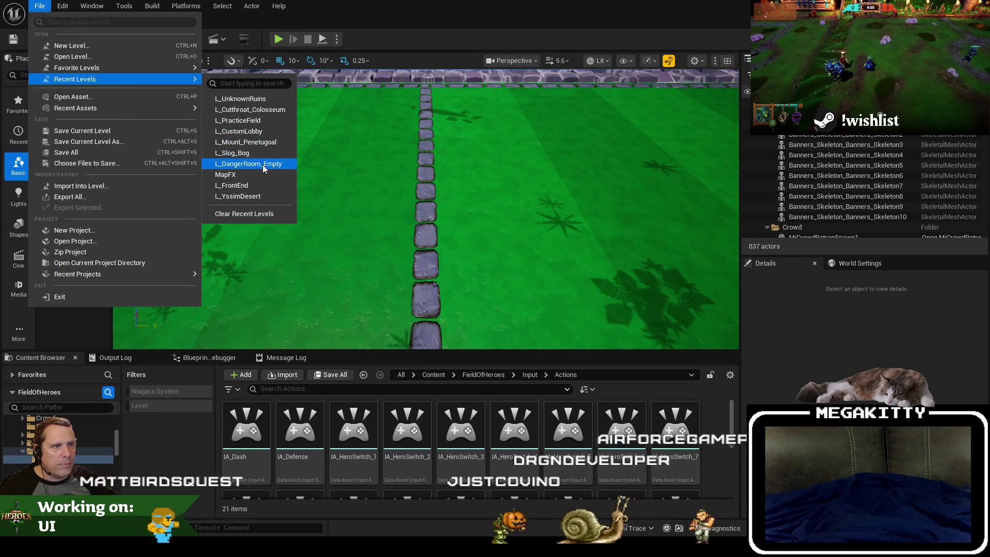
{"action": "left_click", "coordinate": [263, 163]}
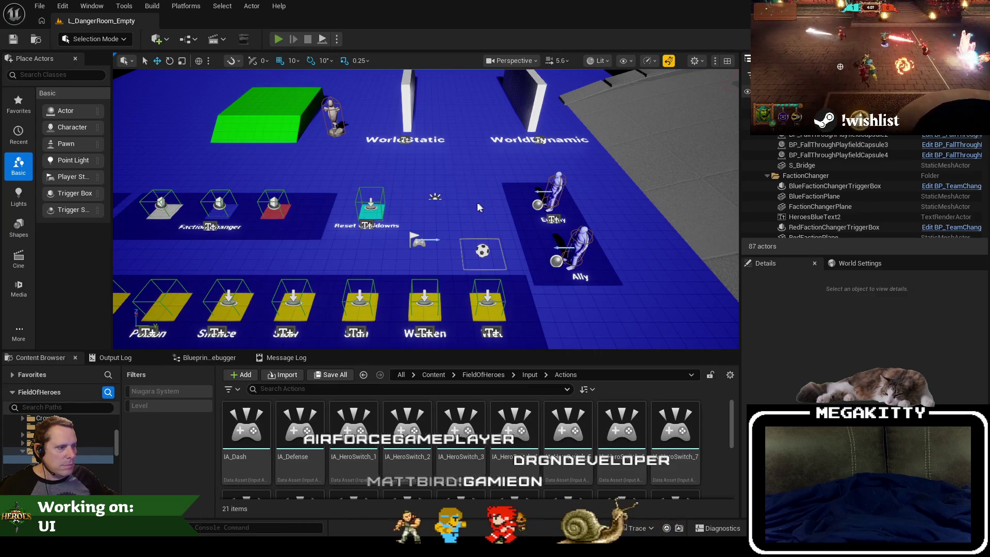
{"action": "key", "text": "alt+p"}
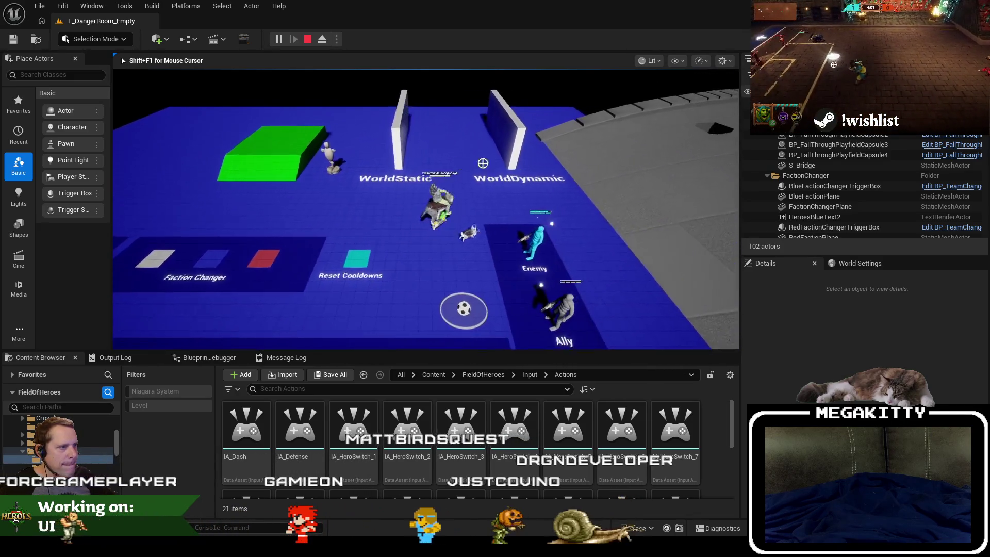
{"action": "key", "text": "Escape"}
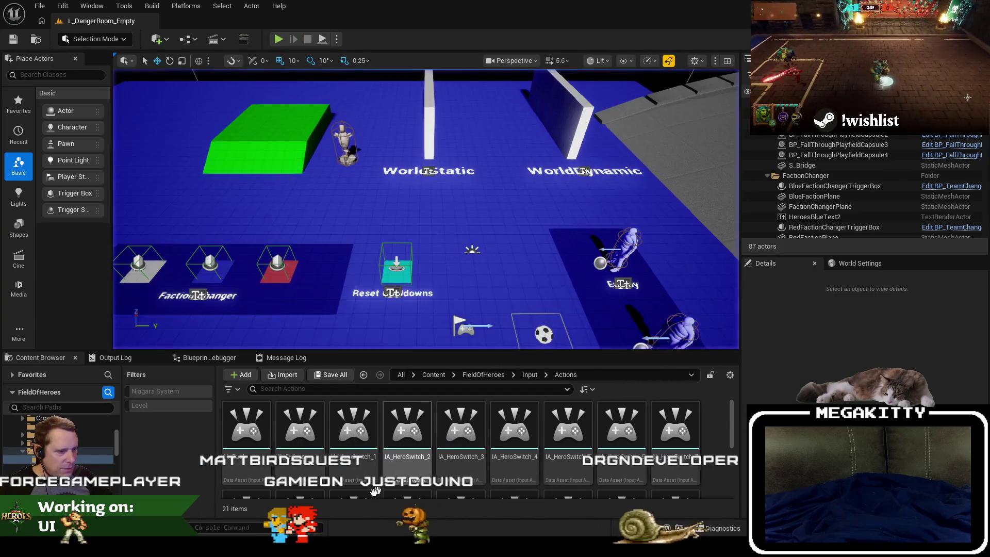
{"action": "key", "text": "alt+Tab"}
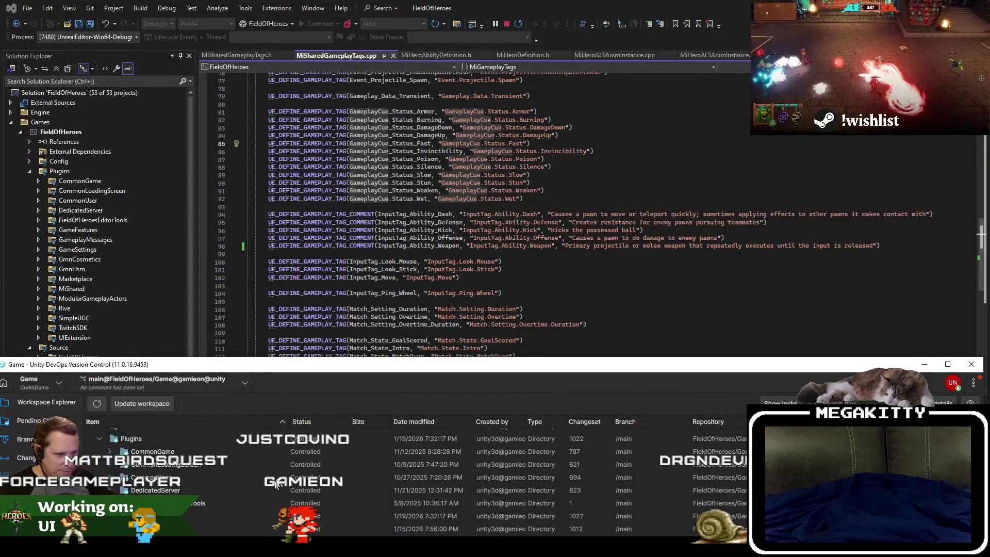
Step: Check in all pending changes, including the deleted IA_PowerKick asset, then start a rebuild
{"action": "left_click", "coordinate": [77, 369]}
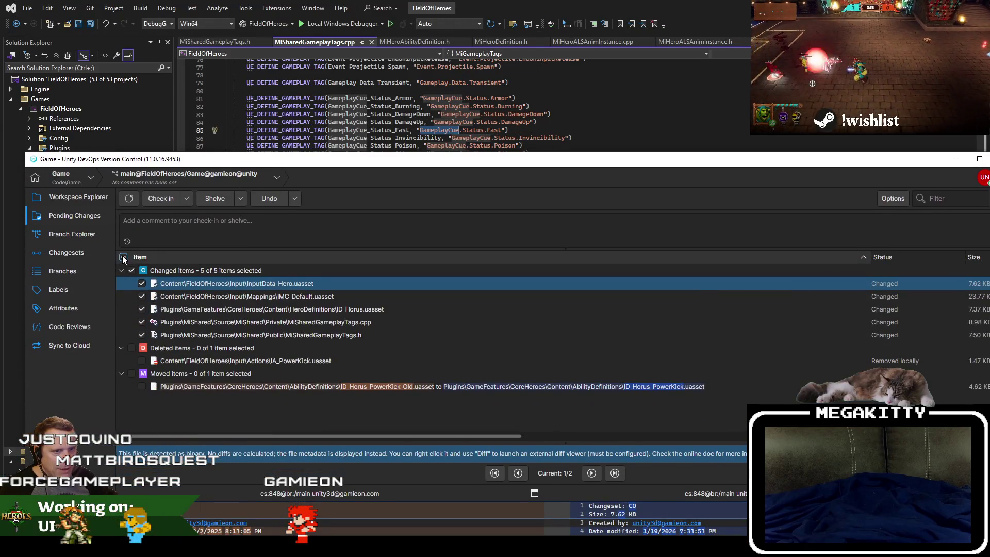
{"action": "left_click", "coordinate": [124, 257]}
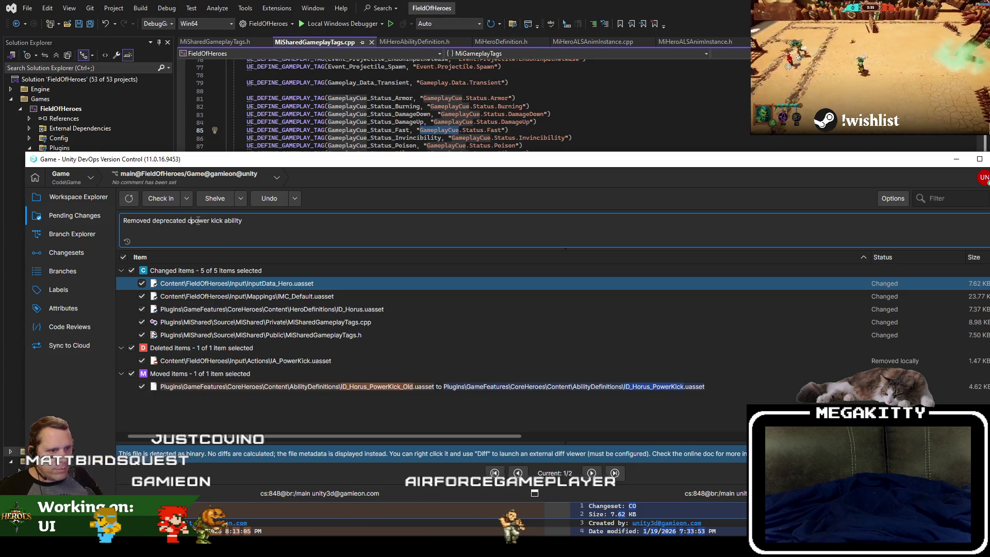
{"action": "left_click", "coordinate": [153, 200]}
{"action": "key", "text": "alt+Tab"}
{"action": "key", "text": "ctrl+shift+b"}
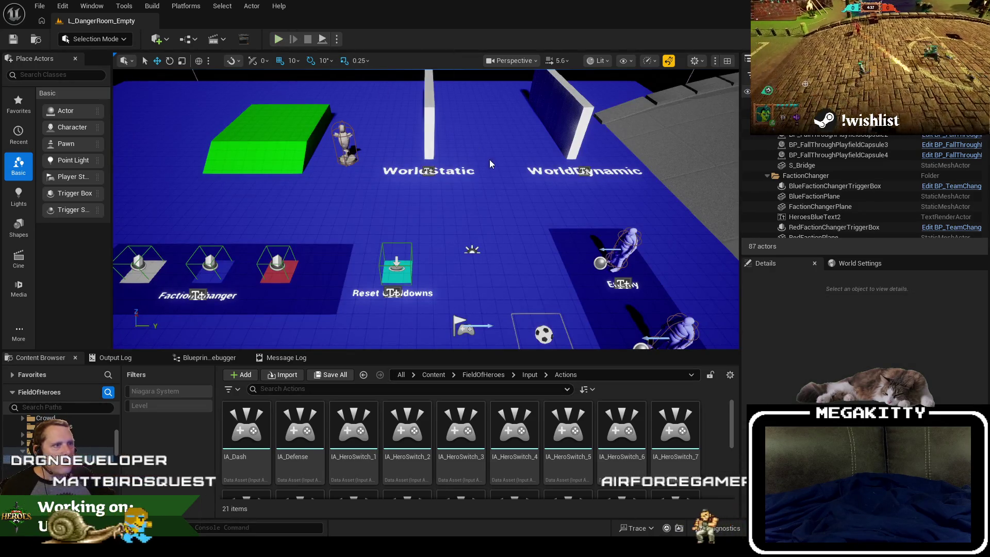
Step: Fill the screen with the viewport, start play-in-editor, and run the hero around the arena
{"action": "key", "text": "F11"}
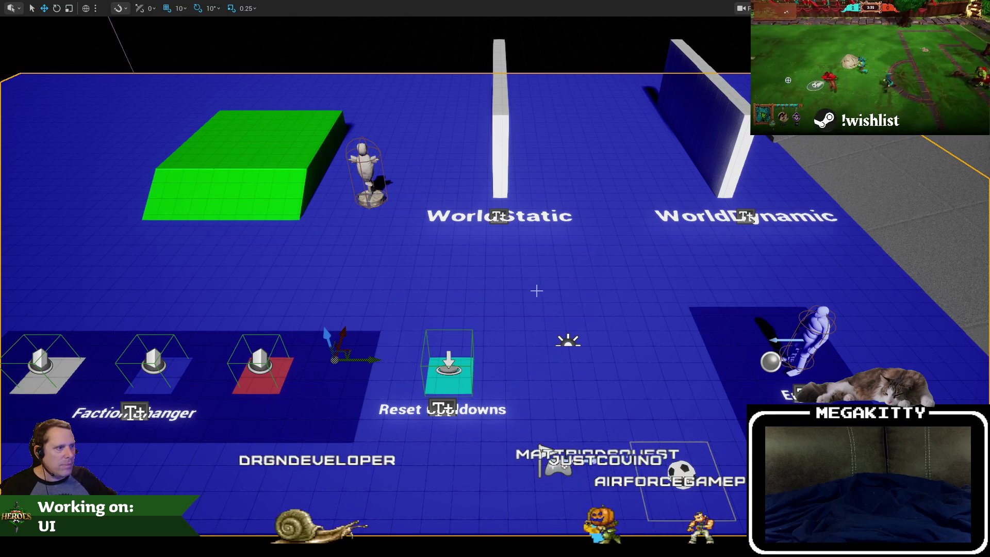
{"action": "key", "text": "alt+p"}
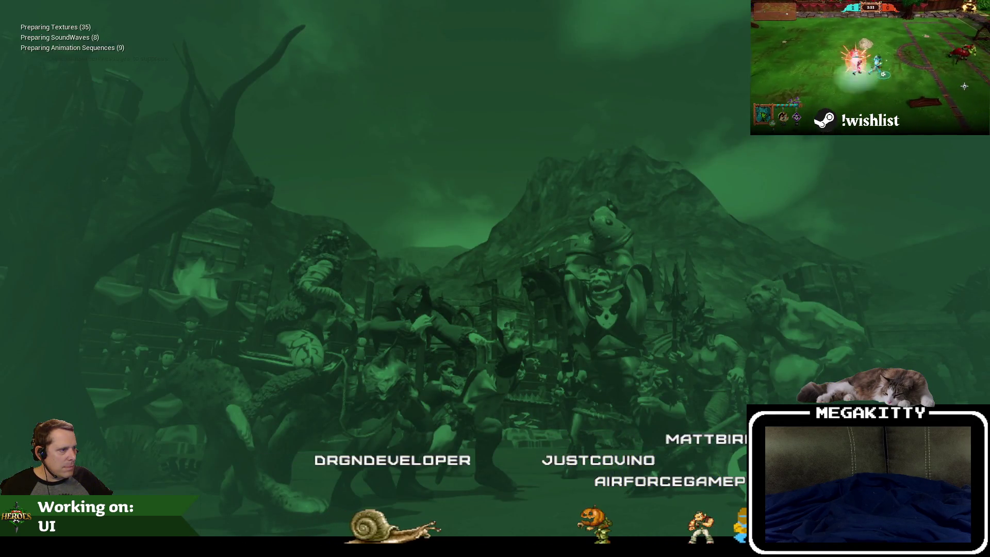
{"action": "key", "text": "a"}
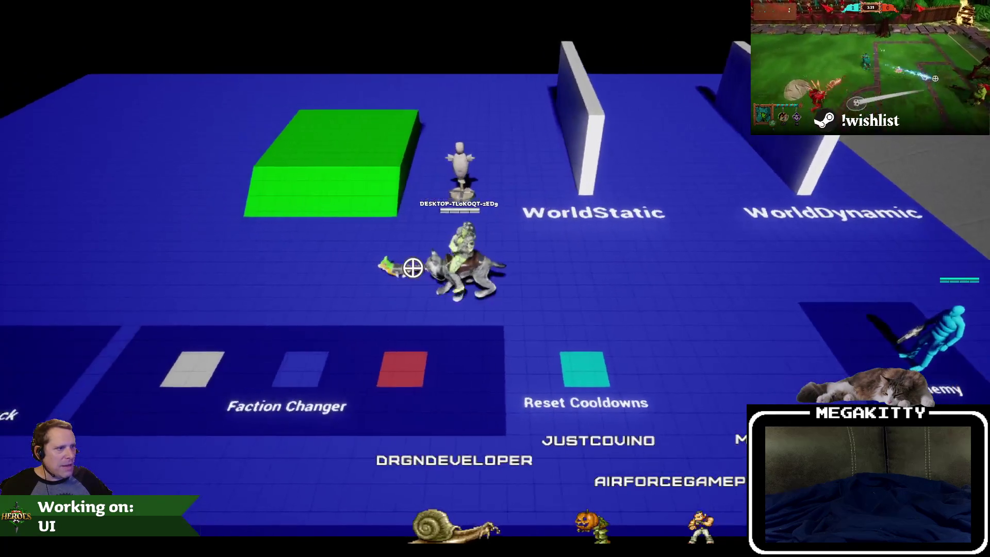
{"action": "key", "text": "a"}
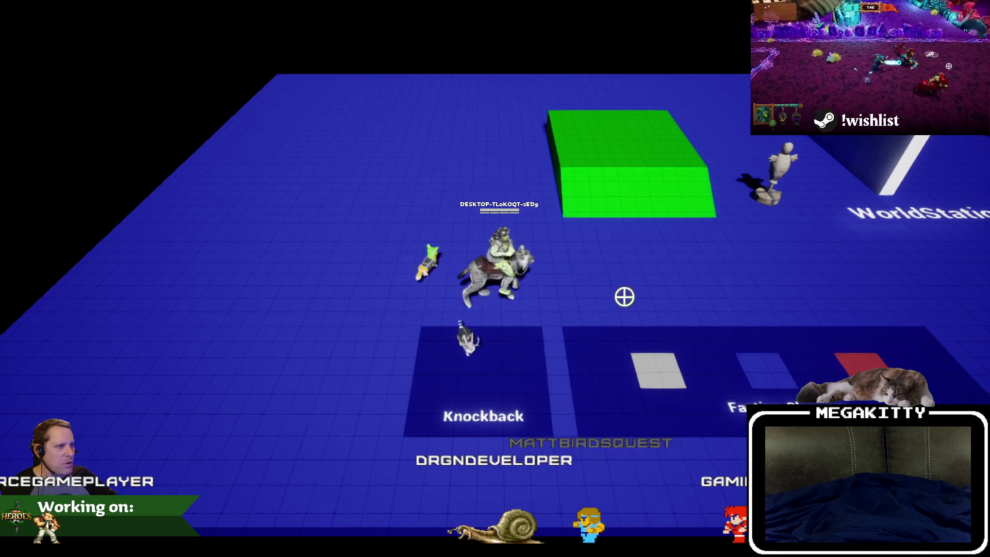
{"action": "key", "text": "d"}
{"action": "key", "text": "d"}
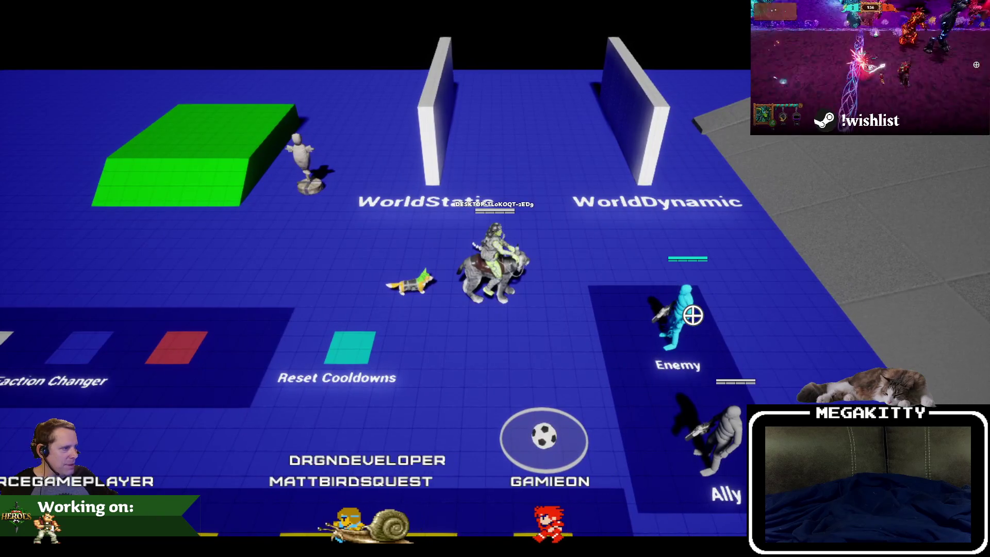
Step: Hit the Enemy dummy with repeated attacks and a right-click ability, then stop play
{"action": "left_click", "coordinate": [691, 312]}
{"action": "left_click", "coordinate": [693, 315]}
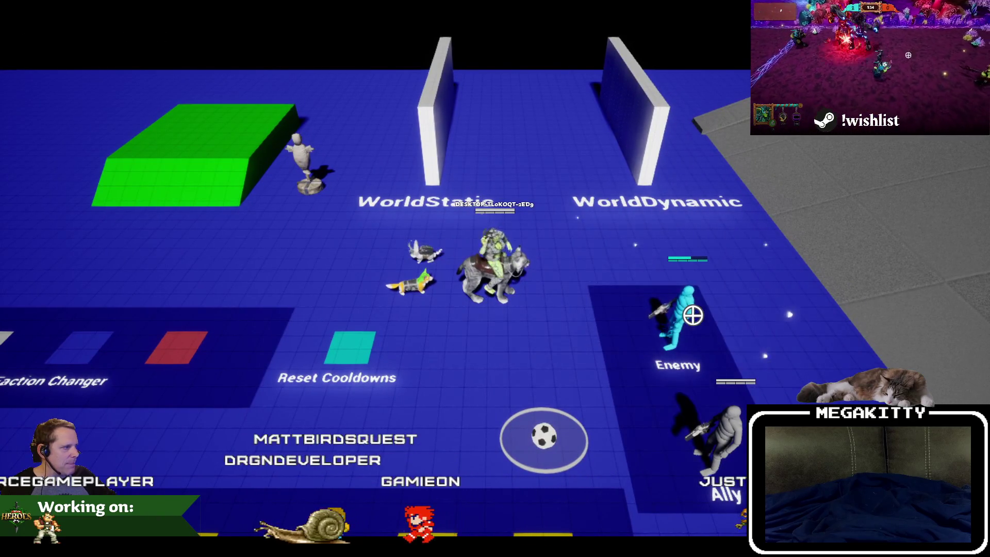
{"action": "left_click", "coordinate": [694, 315]}
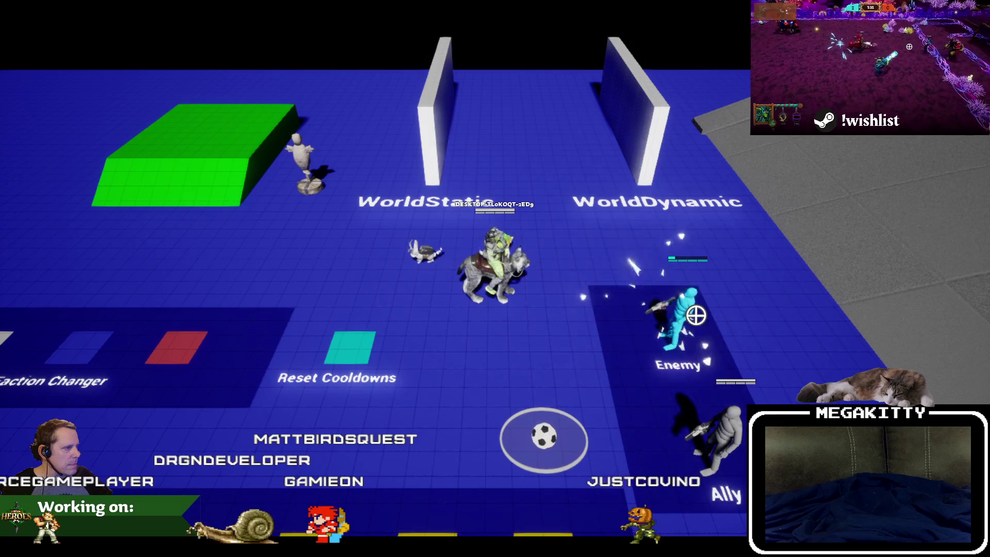
{"action": "right_click", "coordinate": [696, 315]}
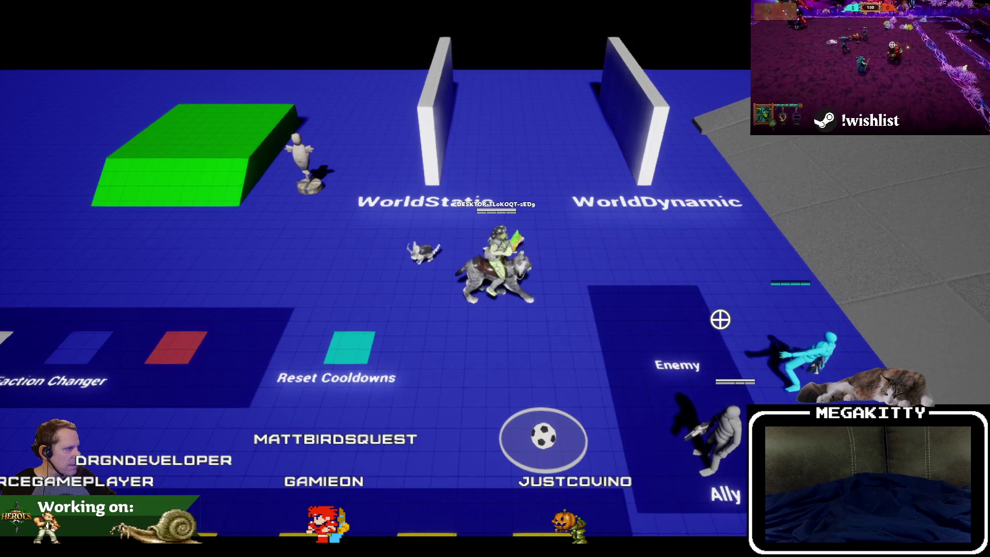
{"action": "key", "text": "d"}
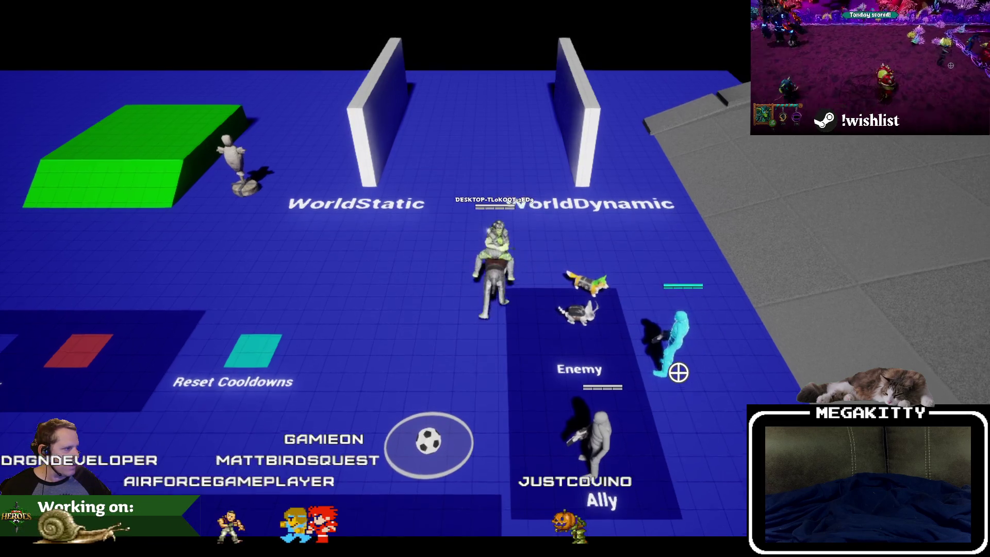
{"action": "left_click", "coordinate": [691, 365]}
{"action": "left_click", "coordinate": [691, 363]}
{"action": "left_click", "coordinate": [714, 332]}
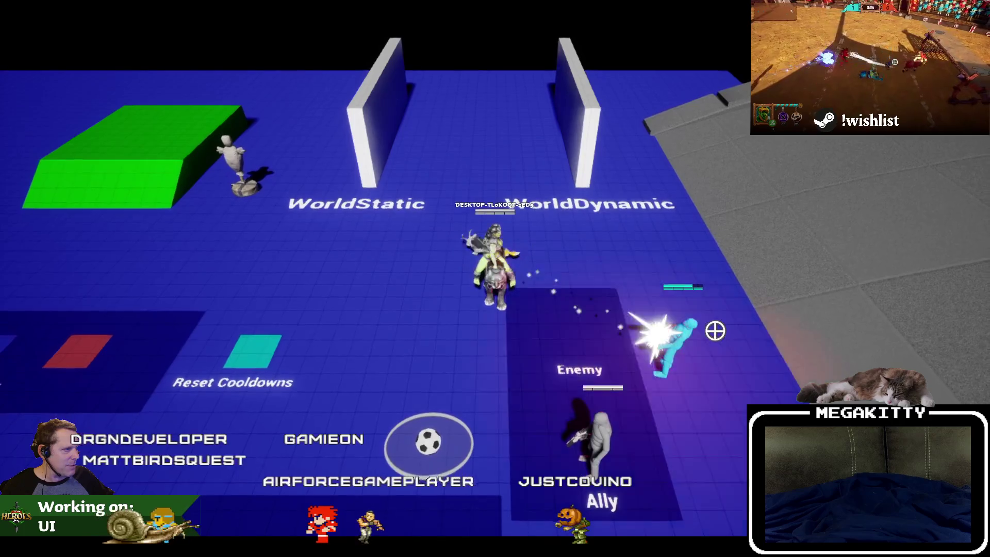
{"action": "left_click", "coordinate": [741, 335]}
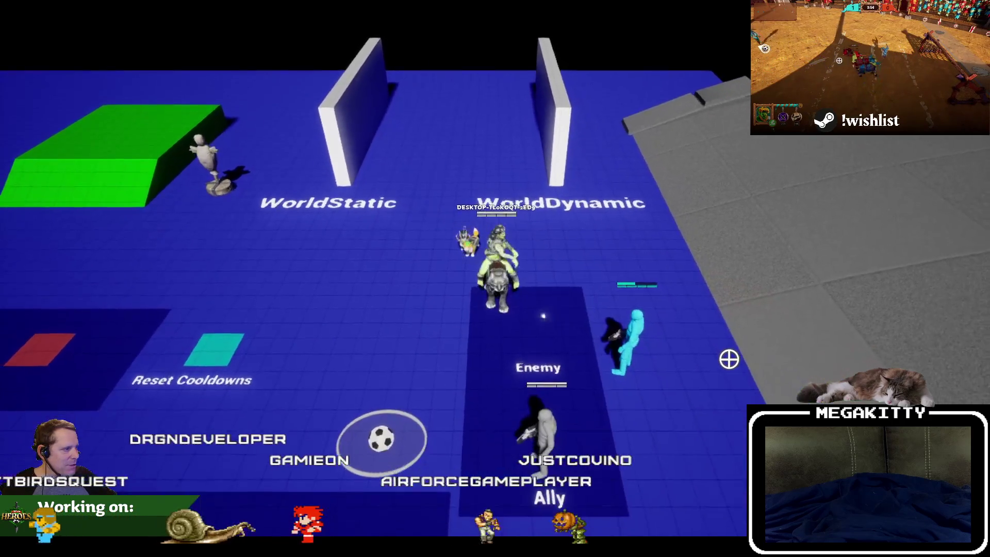
{"action": "left_click", "coordinate": [729, 360]}
{"action": "key", "text": "Escape"}
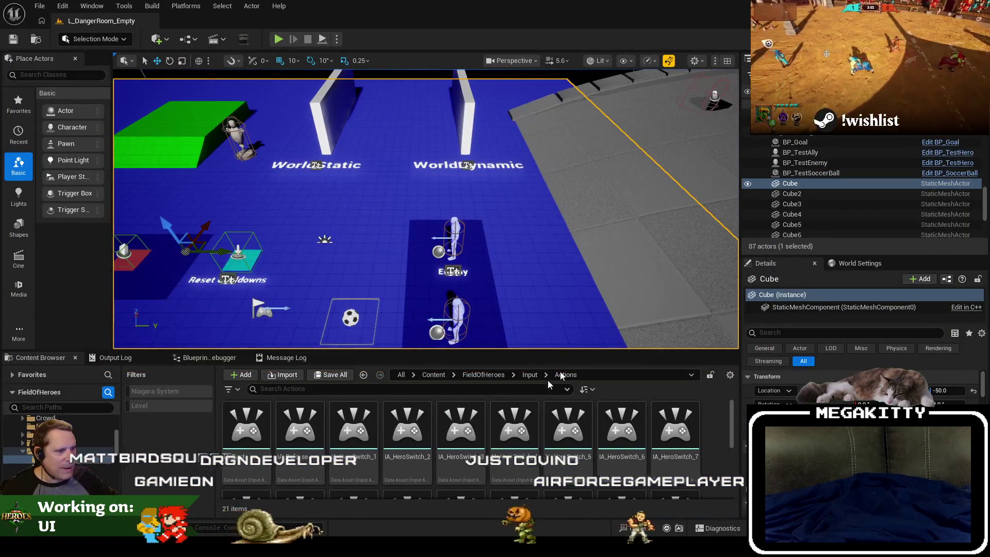
Step: Search the Content Browser for wbp_nameplat and open WBP_Nameplate_Hero
{"action": "left_click", "coordinate": [401, 374]}
{"action": "left_click", "coordinate": [406, 389]}
{"action": "type", "text": "wbp_nameplat"}
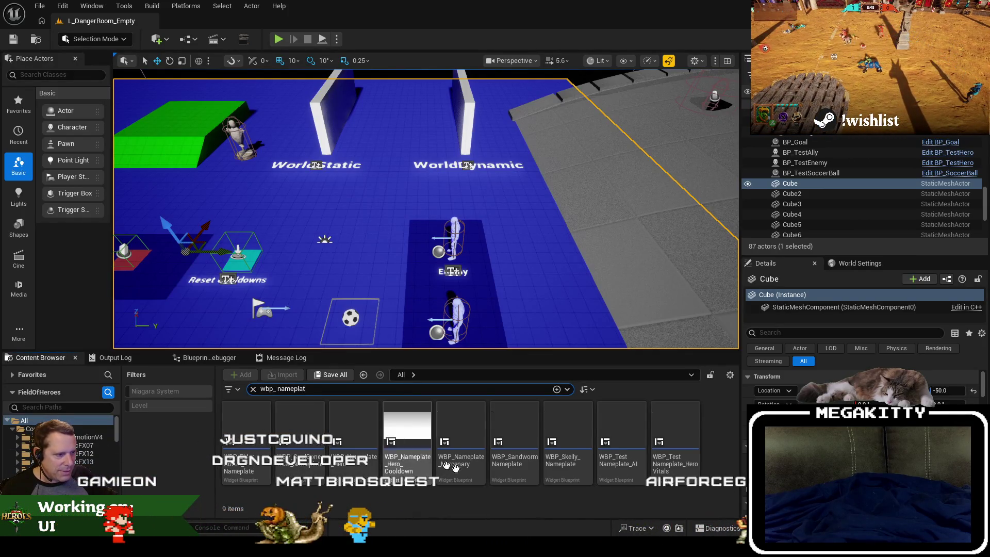
{"action": "double_click", "coordinate": [344, 440]}
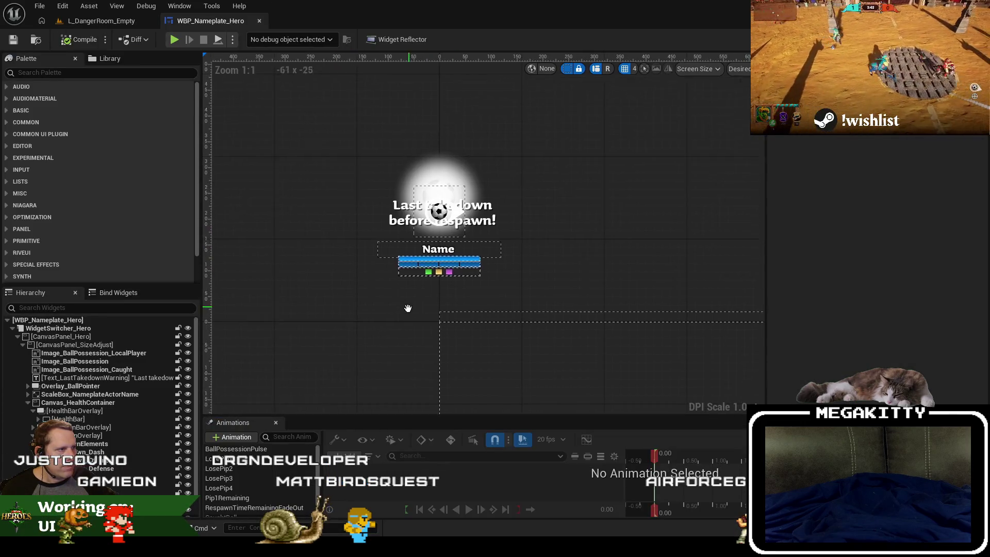
Step: Zoom in on the nameplate and inspect a health-bar pip, then return to the level editor
{"action": "scroll", "coordinate": [432, 274], "scroll_direction": "up", "scroll_amount": 4}
{"action": "left_click", "coordinate": [433, 259]}
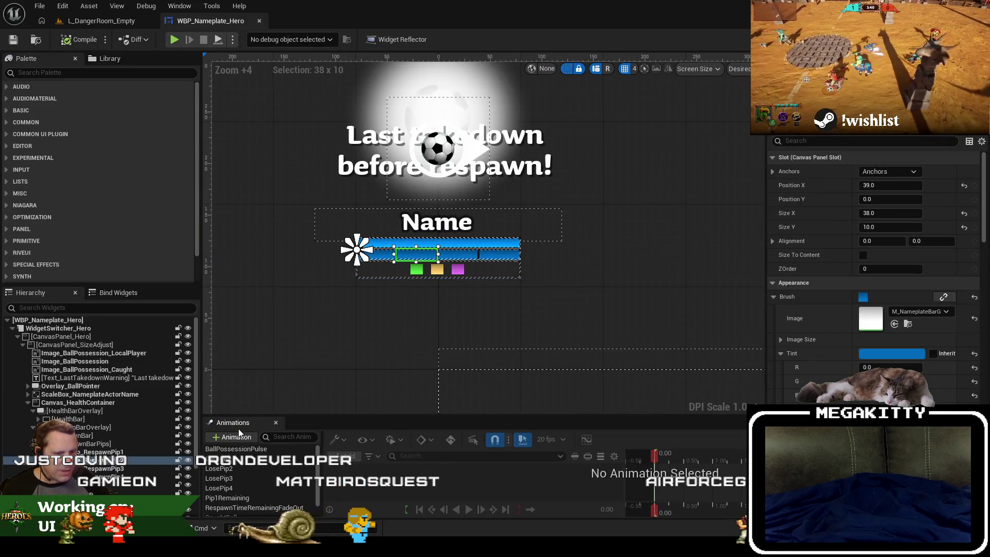
{"action": "left_click", "coordinate": [387, 316]}
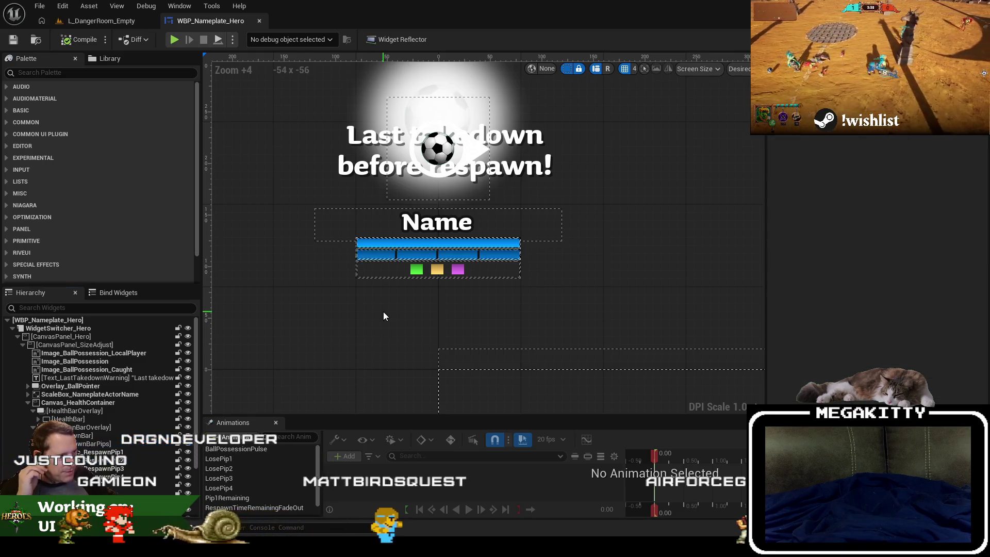
{"action": "left_click", "coordinate": [98, 20]}
{"action": "left_click", "coordinate": [39, 6]}
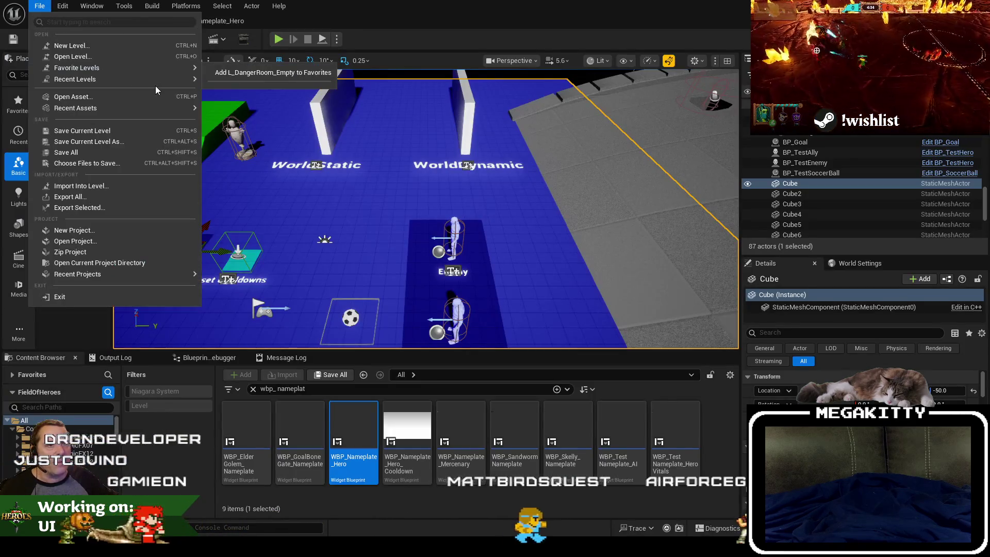
Step: Load the L_UnknownRuins level from Recent Levels and return to the nameplate widget
{"action": "mouse_move", "coordinate": [77, 79]}
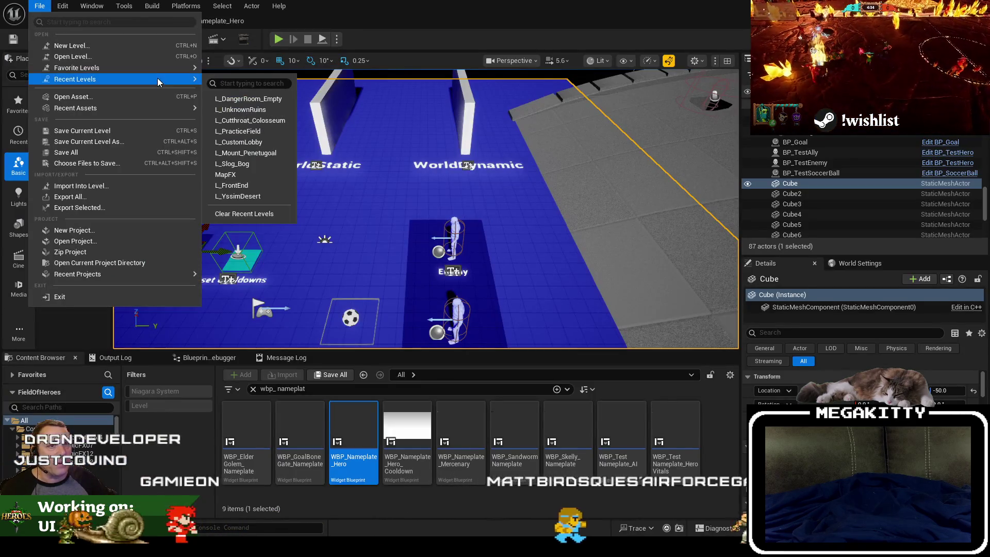
{"action": "left_click", "coordinate": [259, 115]}
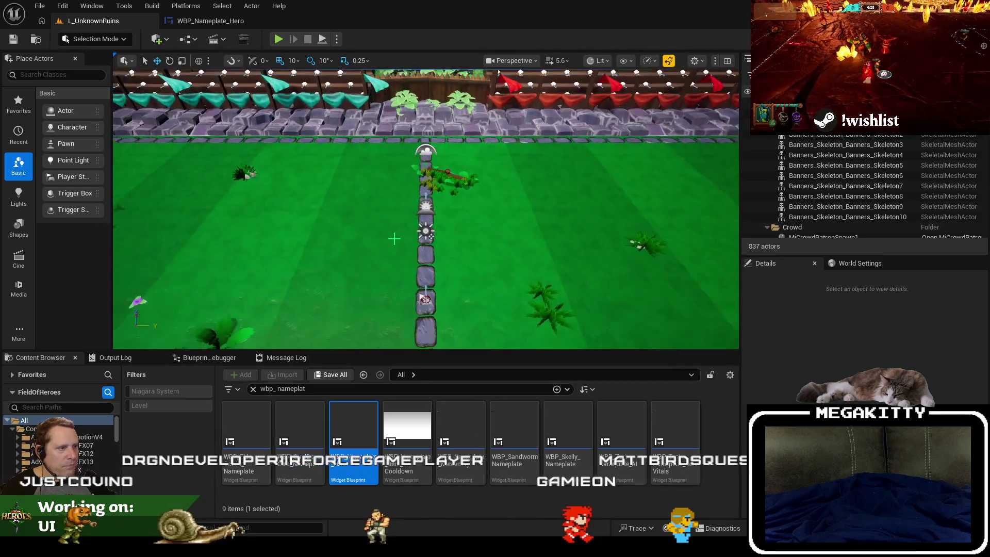
{"action": "left_click", "coordinate": [211, 20]}
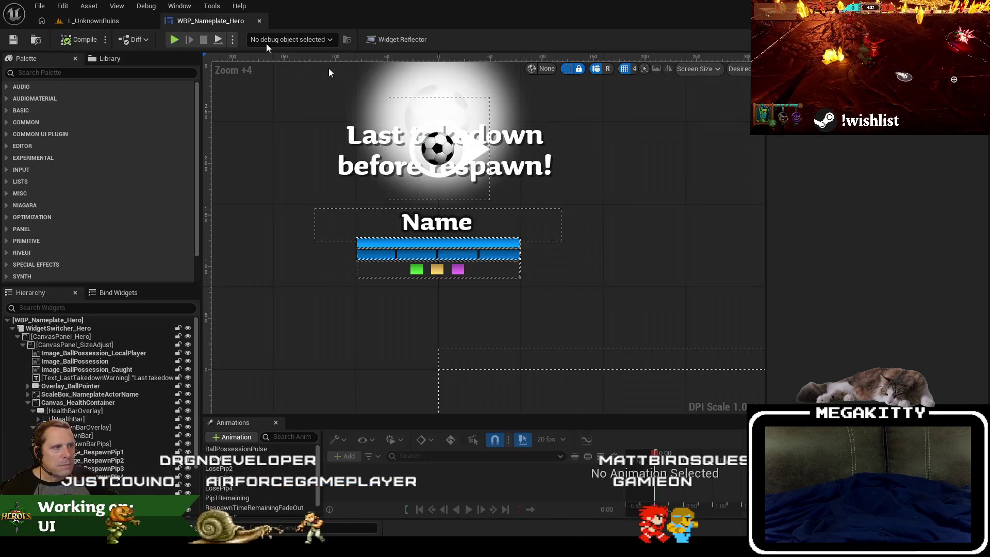
Step: Inspect the respawn pips, including RespawnPip1, and the Name box in WBP_Nameplate_Hero
{"action": "left_click", "coordinate": [504, 256]}
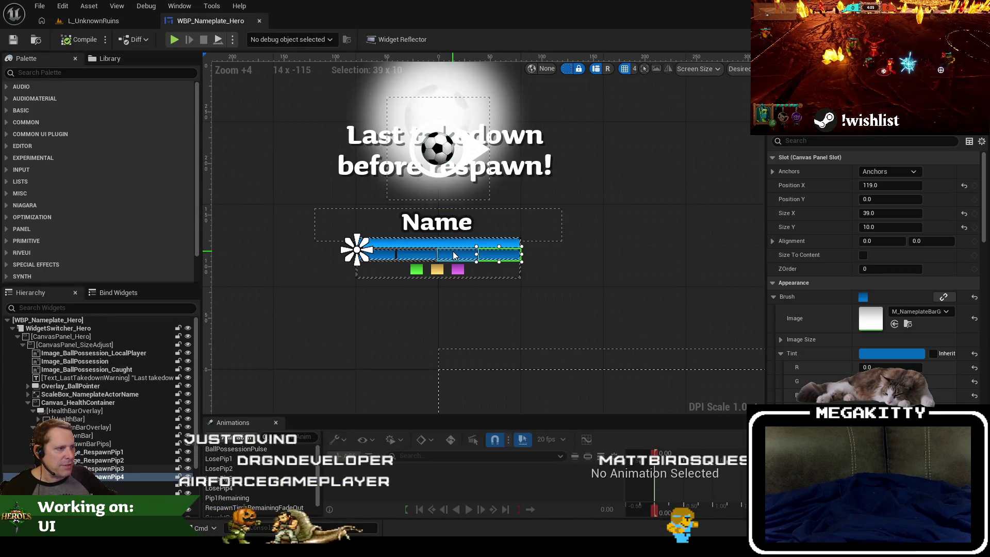
{"action": "left_click", "coordinate": [386, 254]}
{"action": "left_click", "coordinate": [487, 312]}
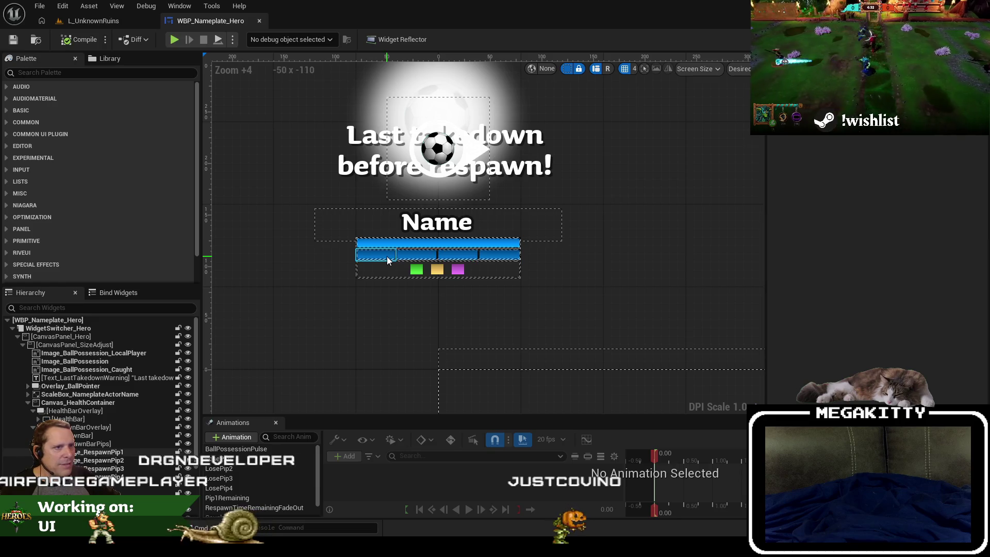
{"action": "left_click", "coordinate": [317, 210]}
{"action": "left_click", "coordinate": [90, 24]}
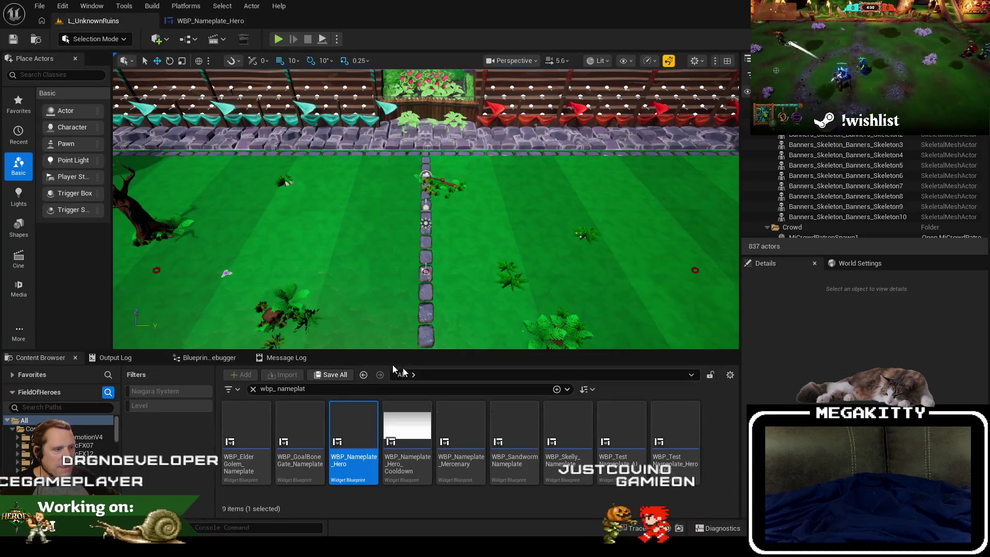
Step: Search for 'match _hero' and open the WBP_Match_Hero widget blueprint
{"action": "key", "text": "BackSpace"}
{"action": "key", "text": "BackSpace"}
{"action": "key", "text": "BackSpace"}
{"action": "type", "text": "match"}
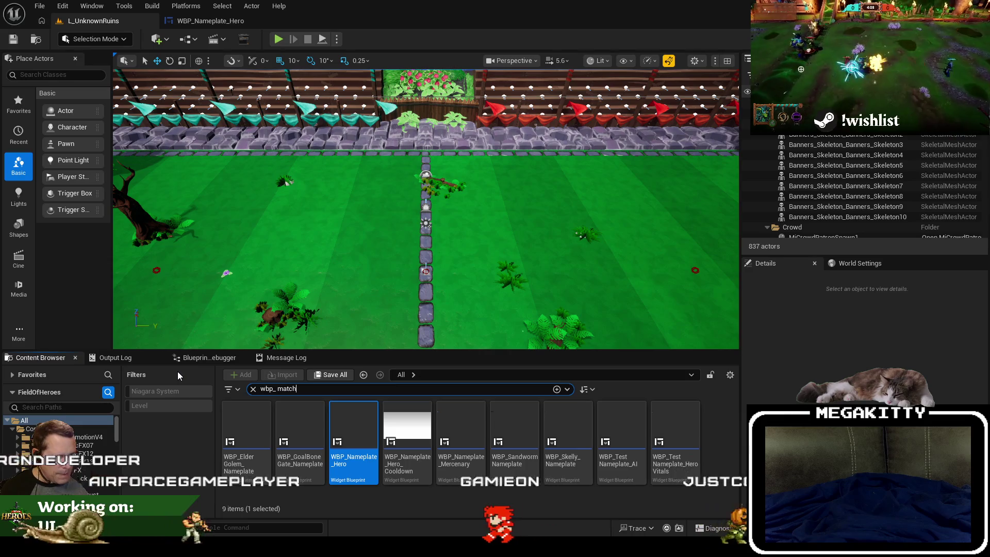
{"action": "type", "text": " _hero"}
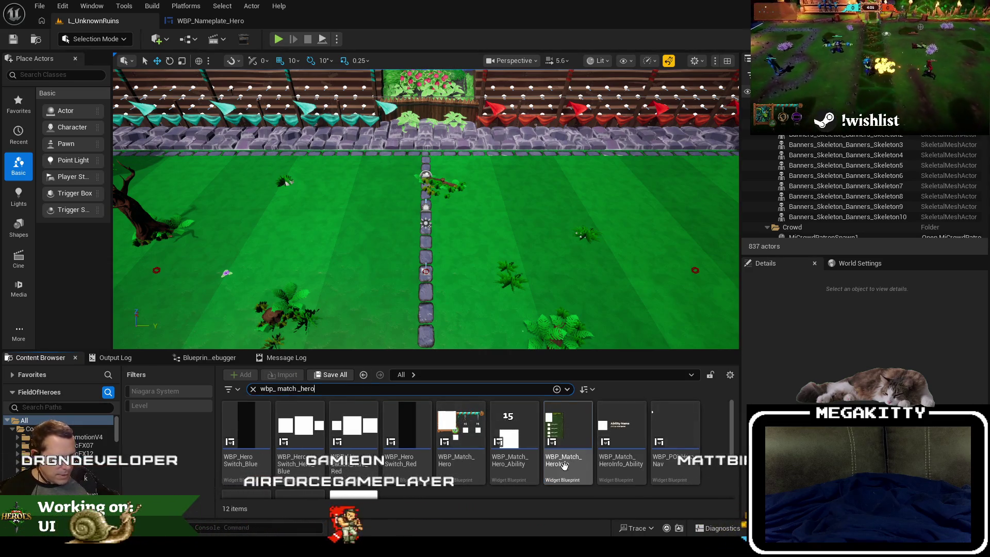
{"action": "left_click", "coordinate": [564, 466]}
{"action": "scroll", "coordinate": [487, 453], "scroll_direction": "down", "scroll_amount": 1}
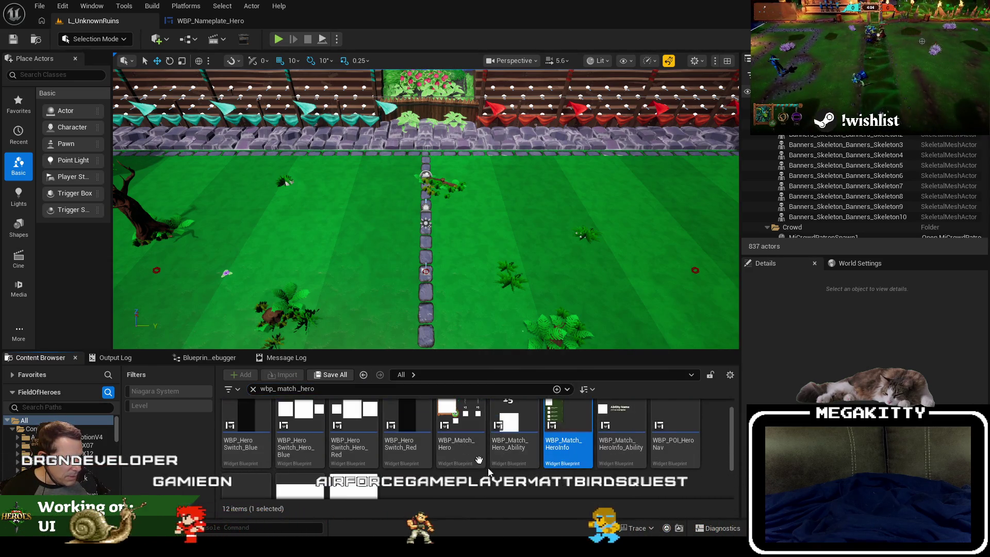
{"action": "double_click", "coordinate": [470, 432]}
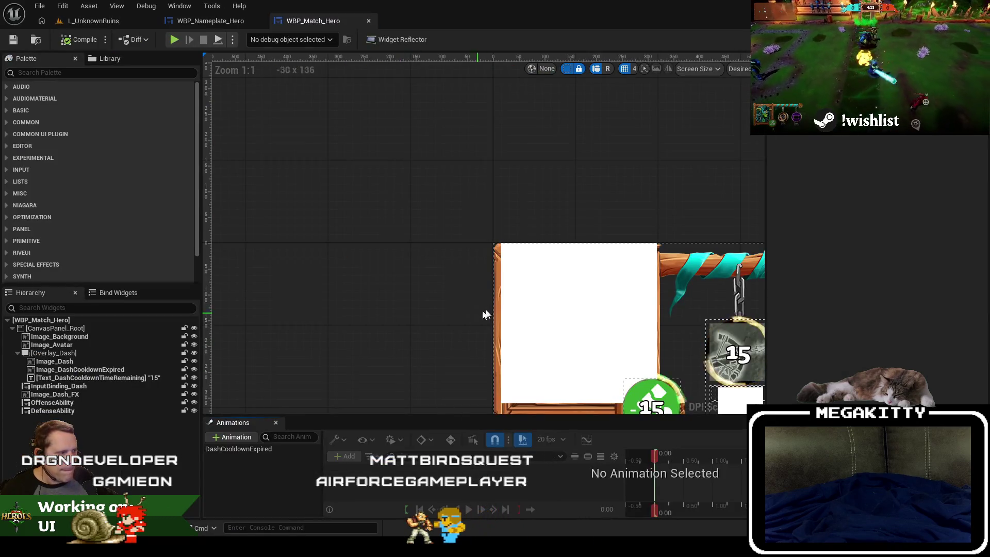
Step: Select Image_Background and locate its T_HUD_Ribbon_Blue texture in CharacterHUD
{"action": "left_click", "coordinate": [310, 289]}
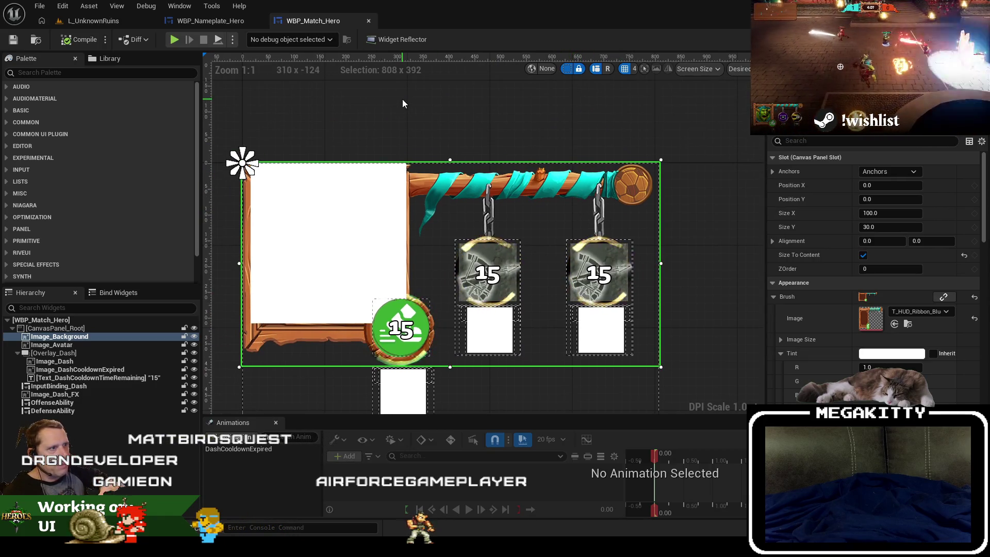
{"action": "left_click", "coordinate": [223, 24]}
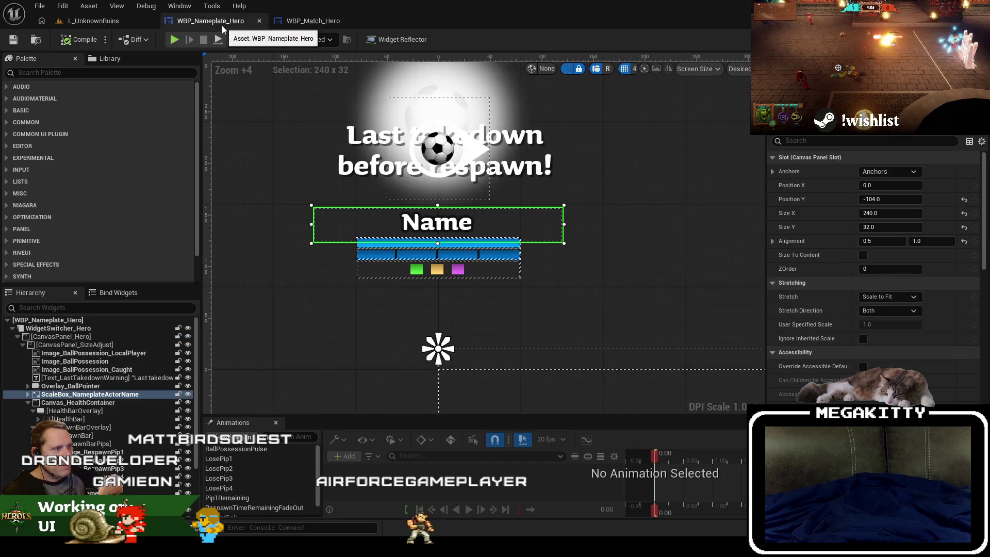
{"action": "left_click", "coordinate": [319, 23]}
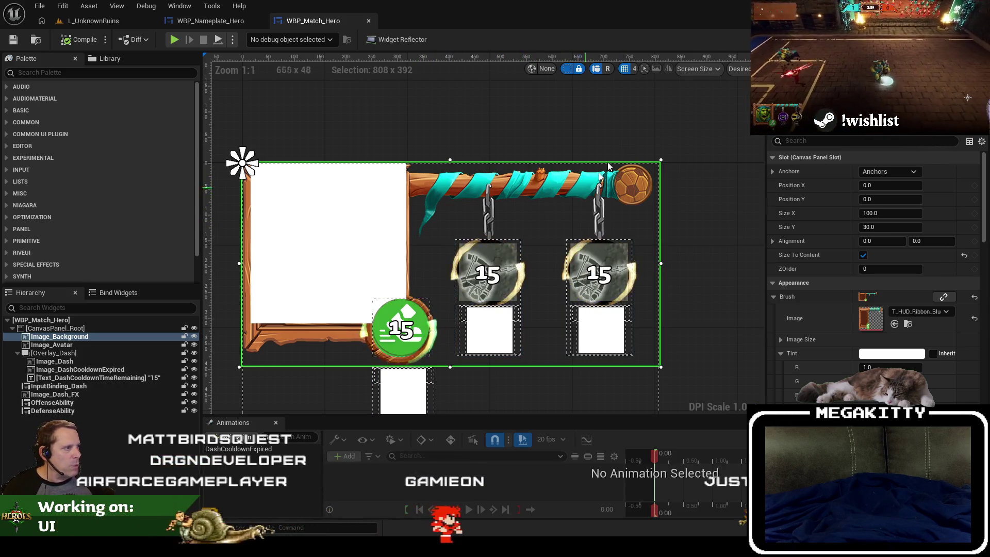
{"action": "left_click_drag", "start_coordinate": [609, 166], "coordinate": [598, 184]}
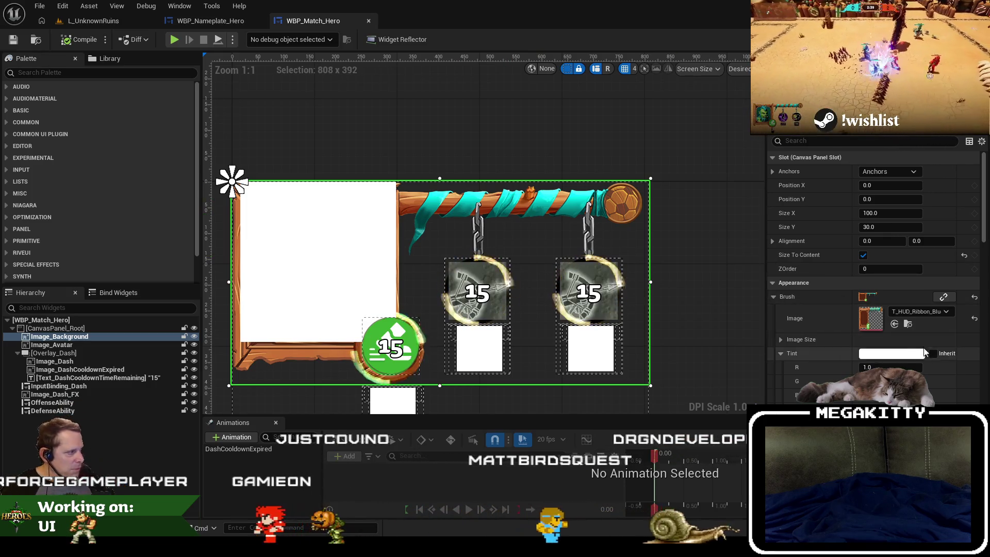
{"action": "left_click", "coordinate": [907, 324]}
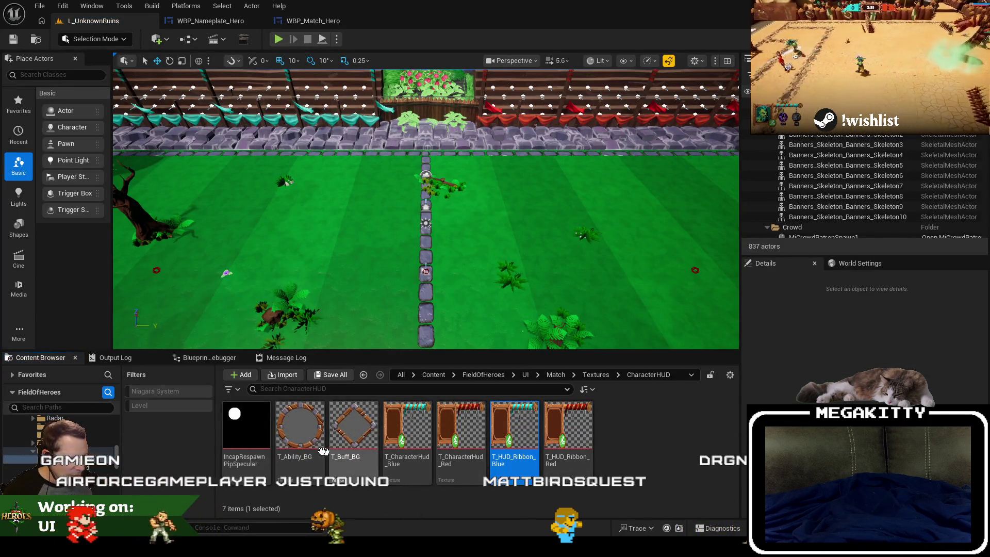
Step: Go up to the Textures folder and reopen CharacterHUD
{"action": "left_click", "coordinate": [592, 375]}
{"action": "scroll", "coordinate": [496, 433], "scroll_direction": "down", "scroll_amount": 5}
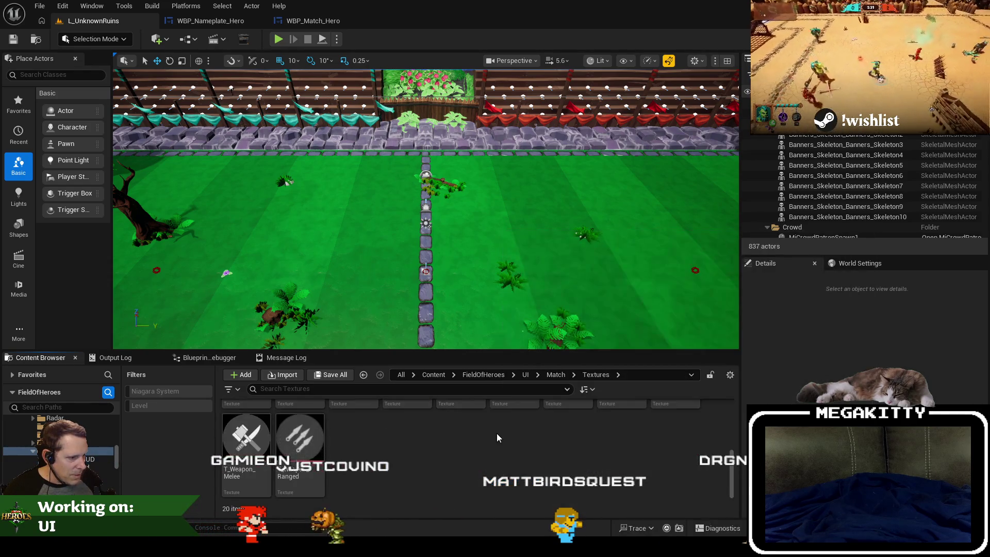
{"action": "scroll", "coordinate": [497, 435], "scroll_direction": "up", "scroll_amount": 5}
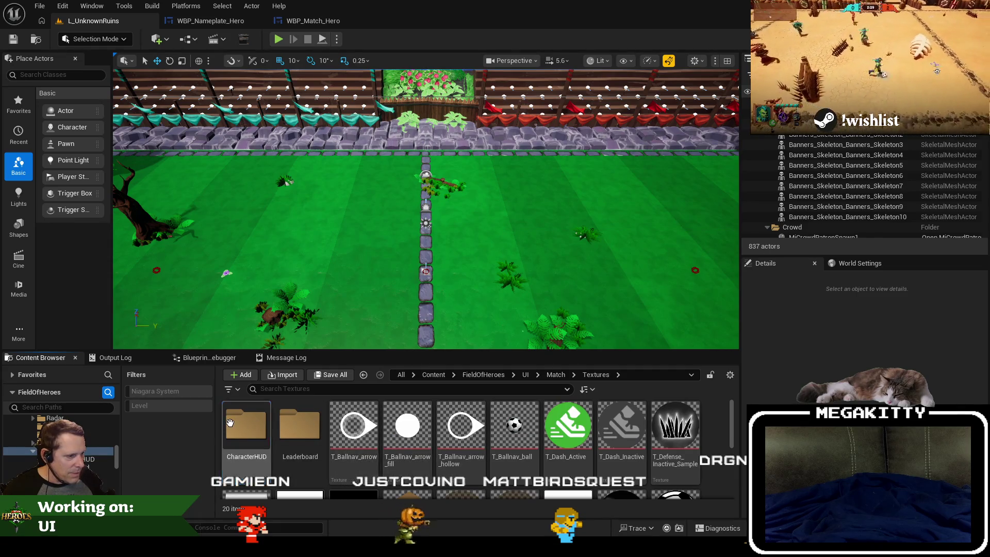
{"action": "double_click", "coordinate": [230, 423]}
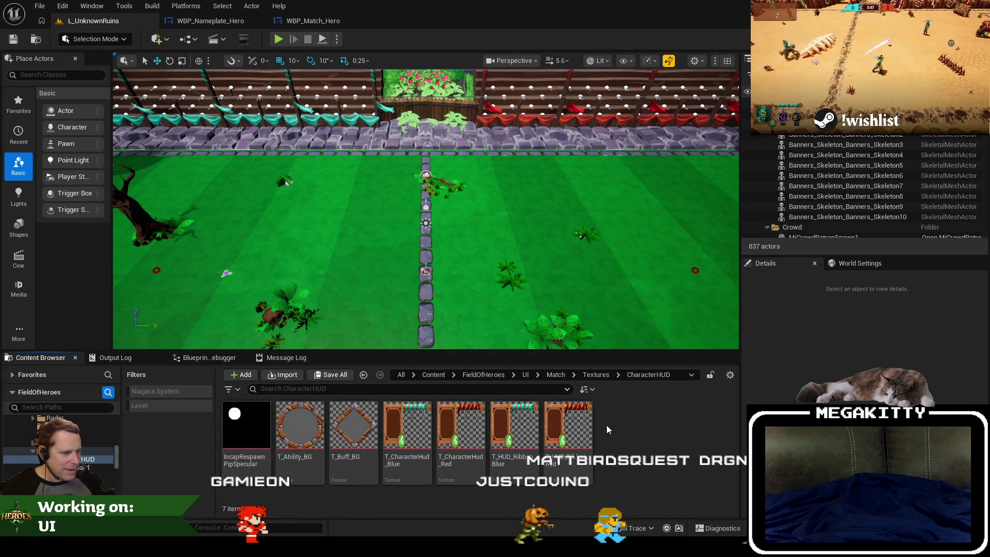
Step: Select T_HUD_Ribbon_Red and bring up its source folder in File Explorer
{"action": "key", "text": "Left"}
{"action": "key", "text": "Left"}
{"action": "key", "text": "Left"}
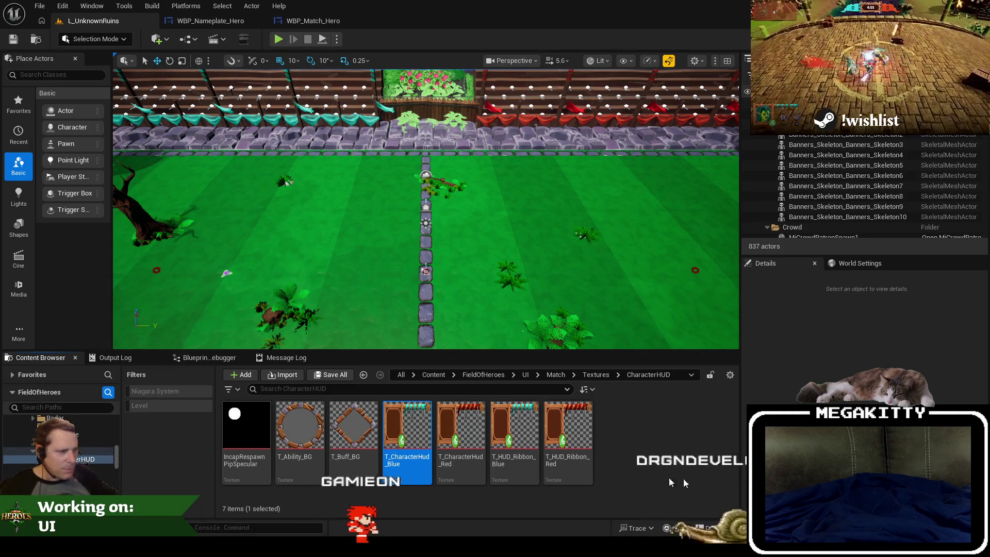
{"action": "left_click", "coordinate": [574, 442]}
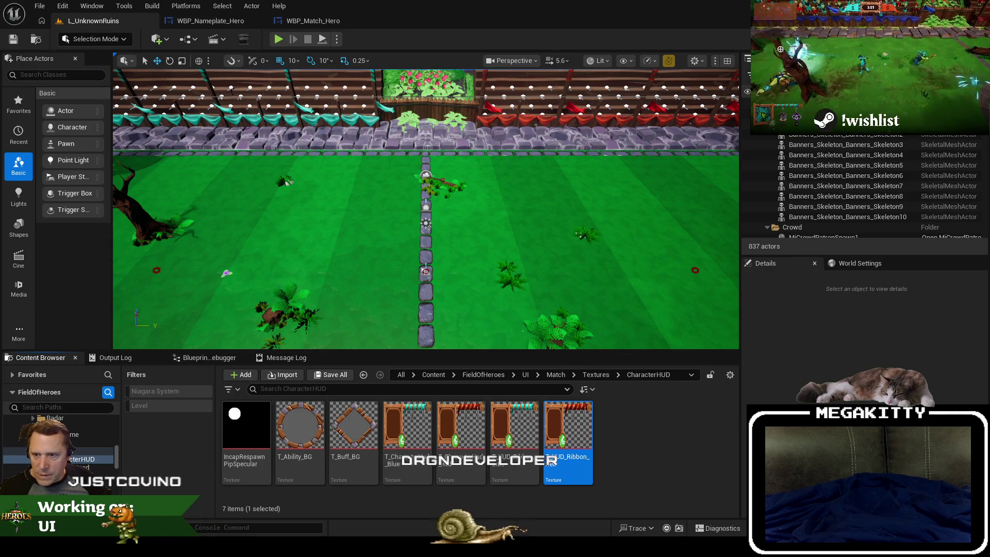
{"action": "key", "text": "alt+Tab"}
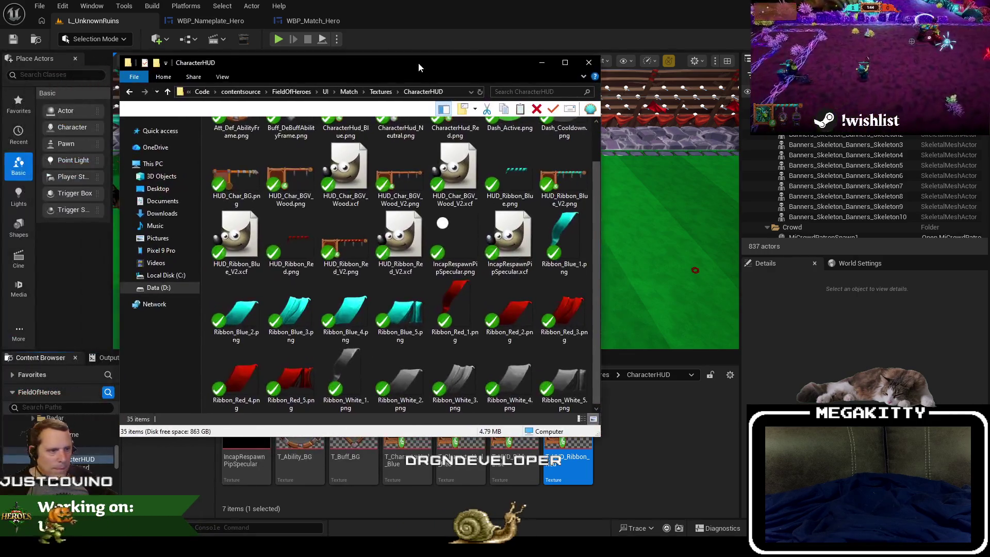
Step: Check the Ribbon_Blue PNGs and the 808 x 392 HUD_Ribbon_Red.png, then close File Explorer
{"action": "left_click", "coordinate": [236, 310]}
{"action": "left_click", "coordinate": [400, 310], "text": "shift"}
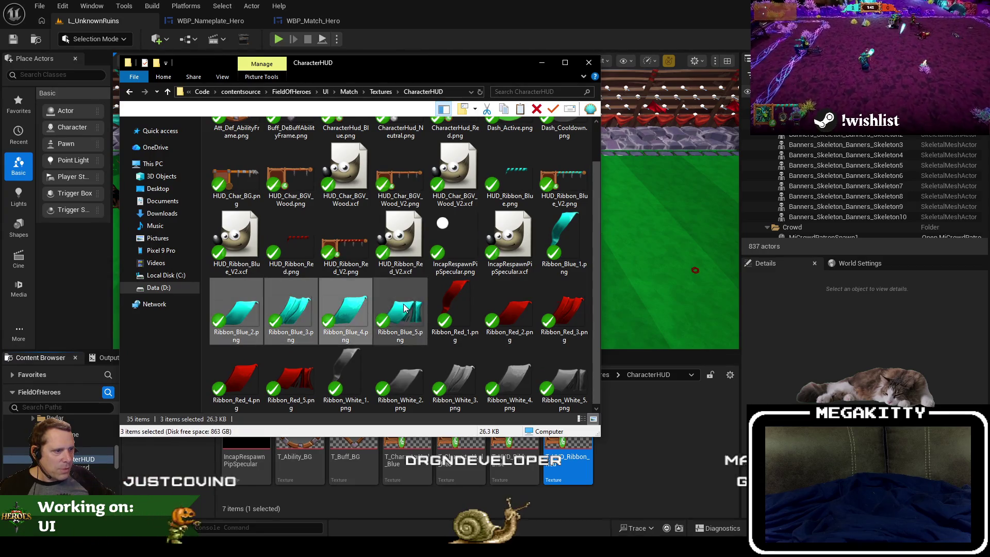
{"action": "left_click", "coordinate": [455, 309]}
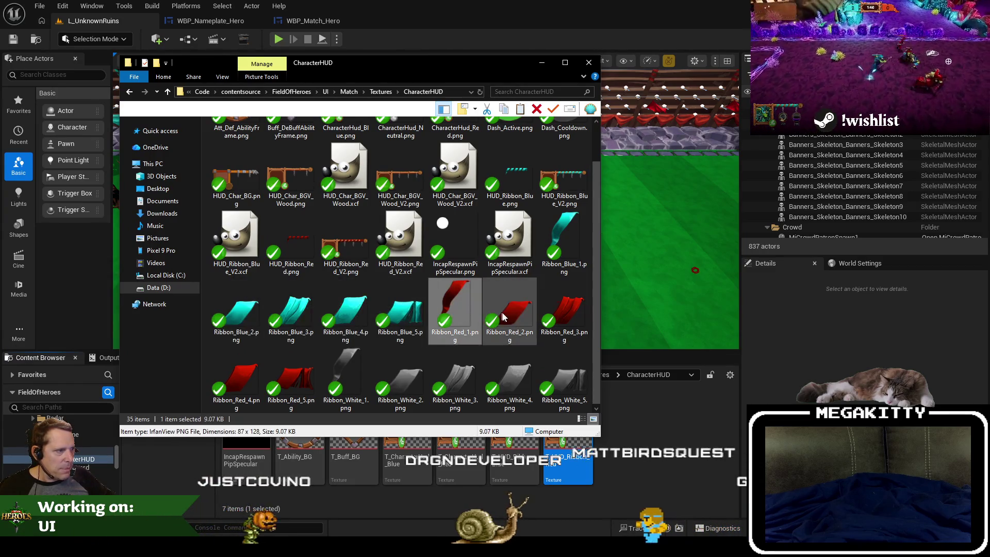
{"action": "left_click", "coordinate": [564, 240]}
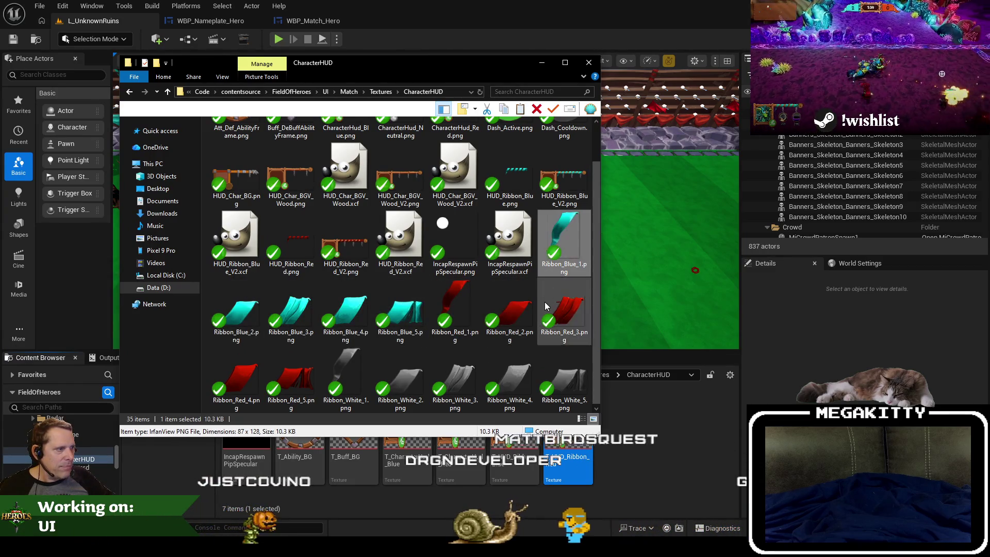
{"action": "left_click", "coordinate": [291, 242]}
{"action": "scroll", "coordinate": [395, 297], "scroll_direction": "up", "scroll_amount": 1}
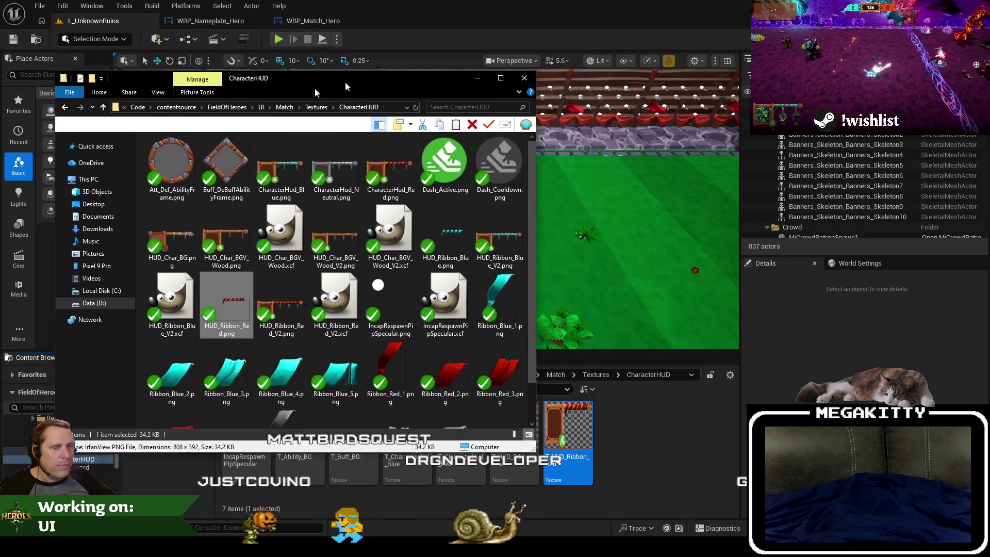
{"action": "key", "text": "alt+Tab"}
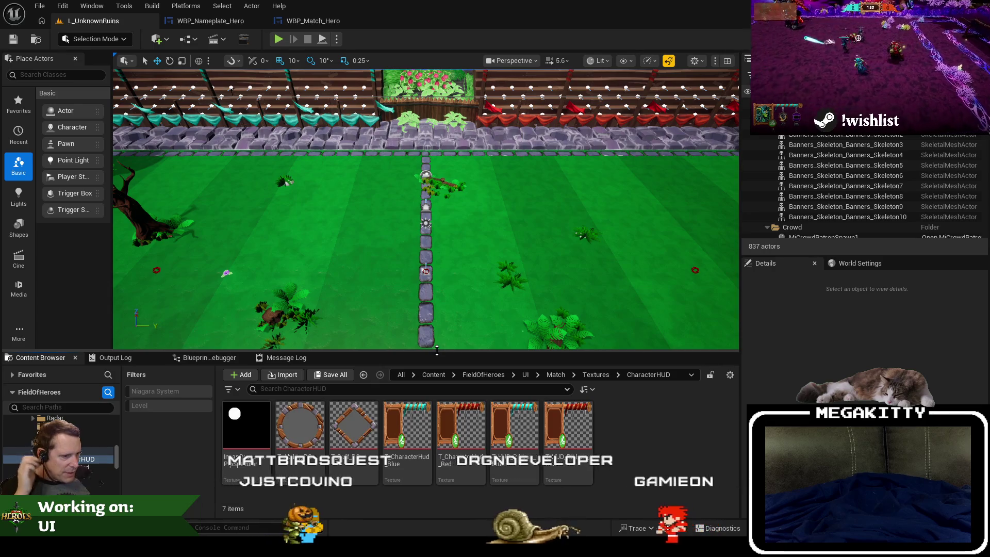
Step: Search WBP_Nameplate_Hero's graph for respawn pip references and jump to the pip colour call
{"action": "left_click", "coordinate": [310, 22]}
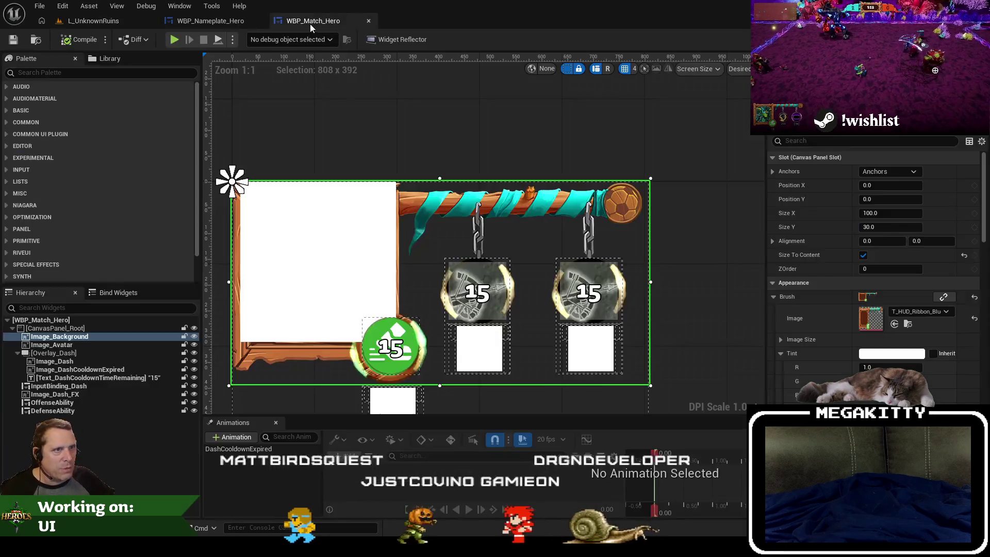
{"action": "left_click", "coordinate": [210, 20]}
{"action": "left_click", "coordinate": [387, 256]}
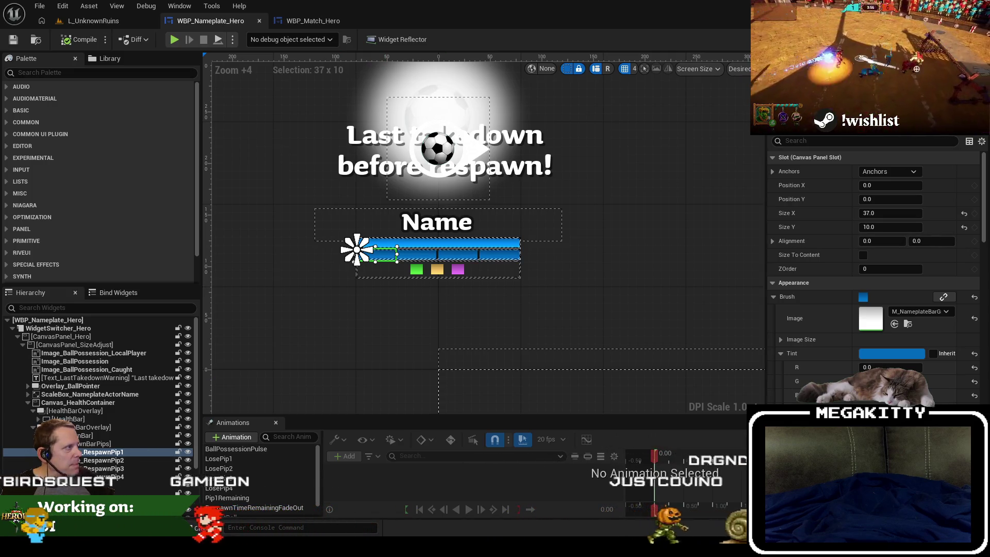
{"action": "key", "text": "shift+F4"}
{"action": "left_click", "coordinate": [255, 464]}
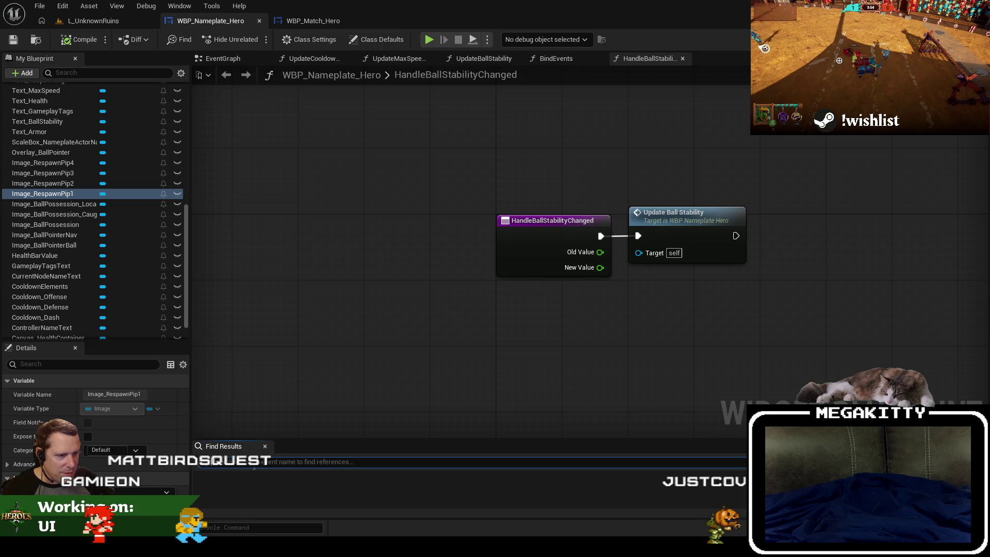
{"action": "key", "text": "Return"}
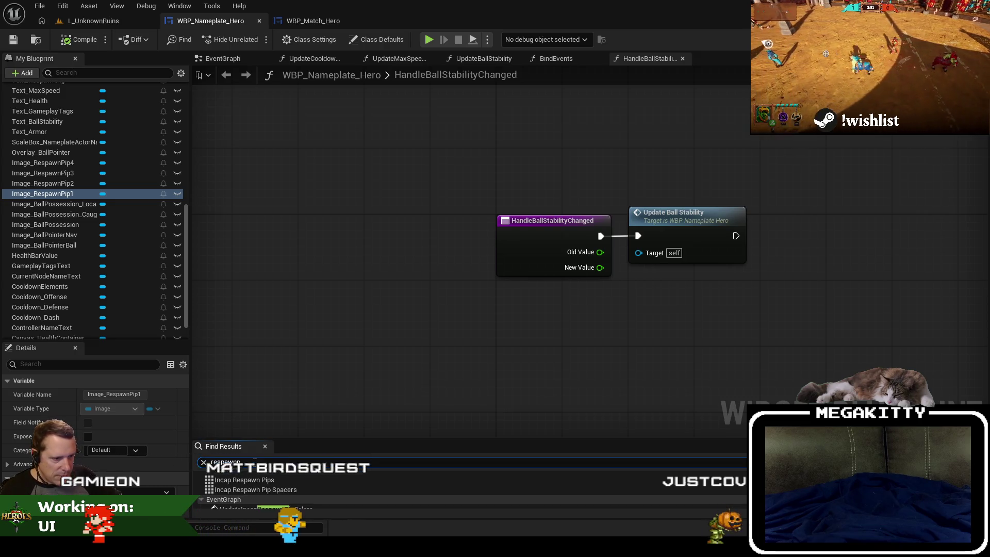
{"action": "left_click", "coordinate": [320, 495]}
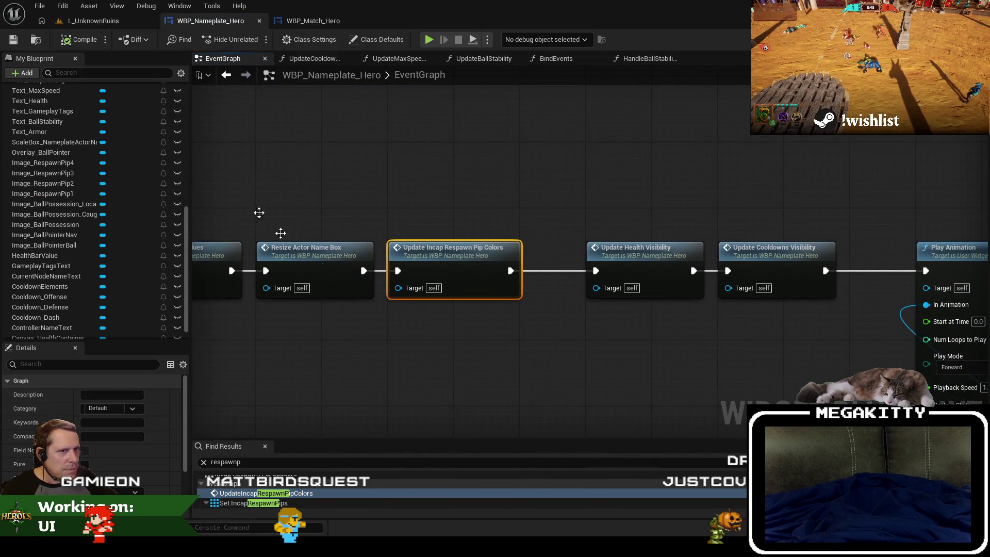
Step: Delete Update Incap Respawn Pip Colors and wire Resize Actor Name Box to Update Health Visibility
{"action": "scroll", "coordinate": [113, 151], "scroll_direction": "up", "scroll_amount": 15}
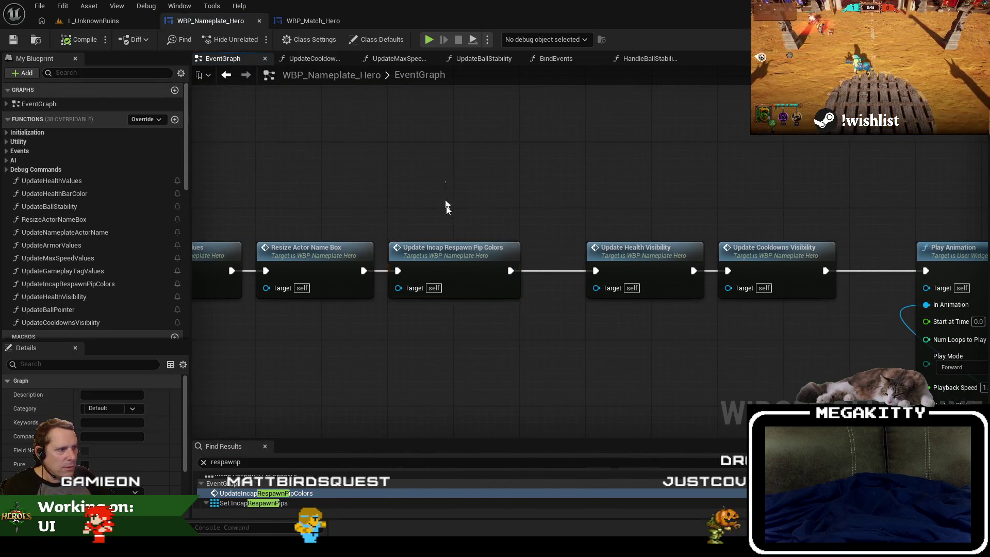
{"action": "left_click", "coordinate": [451, 249]}
{"action": "key", "text": "Delete"}
{"action": "left_click_drag", "start_coordinate": [364, 271], "coordinate": [595, 271]}
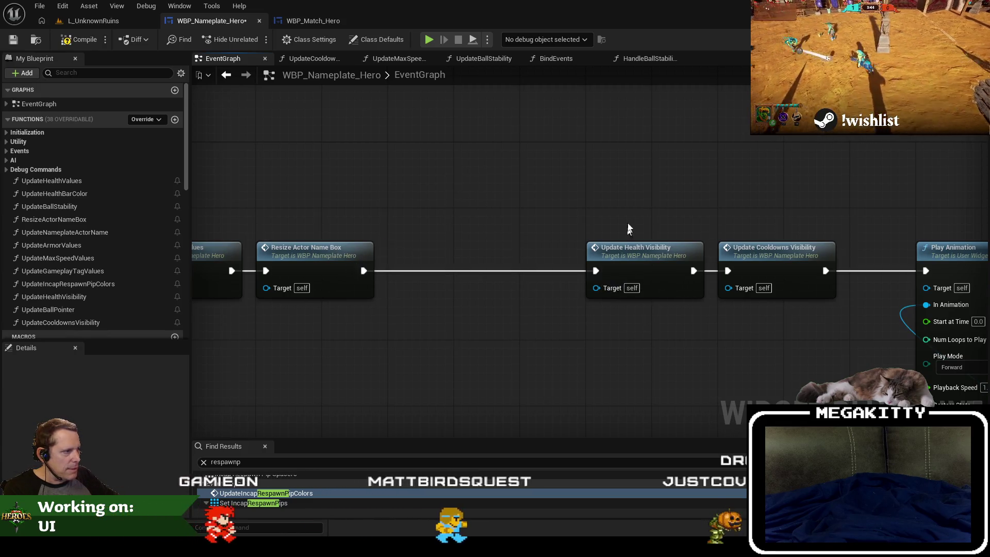
{"action": "scroll", "coordinate": [454, 209], "scroll_direction": "down", "scroll_amount": 5}
{"action": "scroll", "coordinate": [495, 222], "scroll_direction": "up", "scroll_amount": 5}
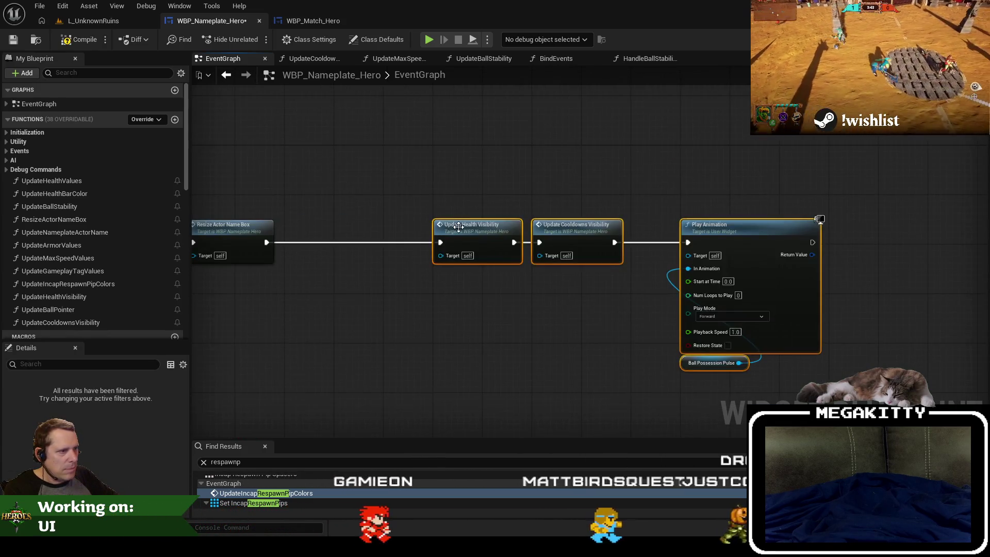
{"action": "left_click_drag", "start_coordinate": [313, 230], "coordinate": [311, 230]}
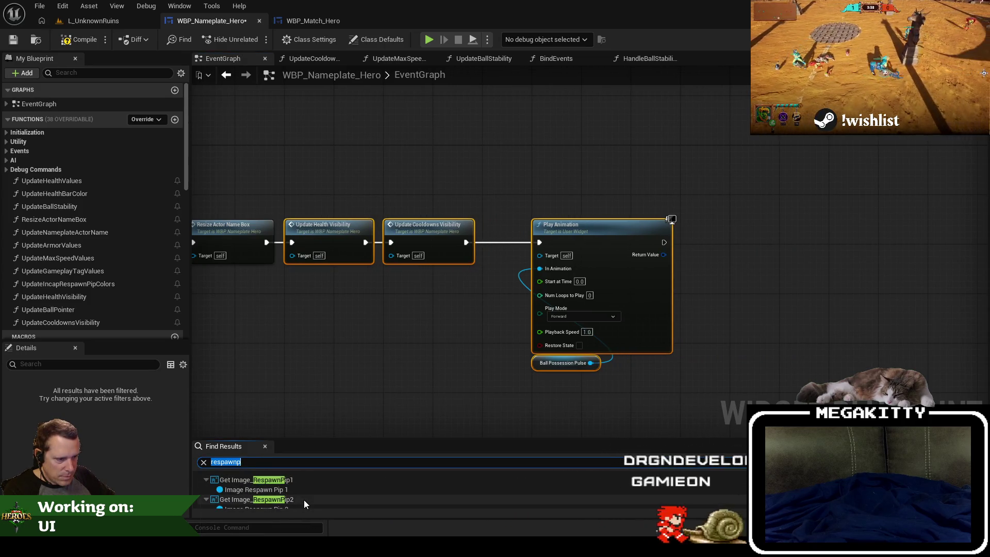
Step: Delete the respawn pip and Lose Pip array SET nodes, connecting Parent: Construct directly to Is Valid
{"action": "left_click", "coordinate": [302, 493]}
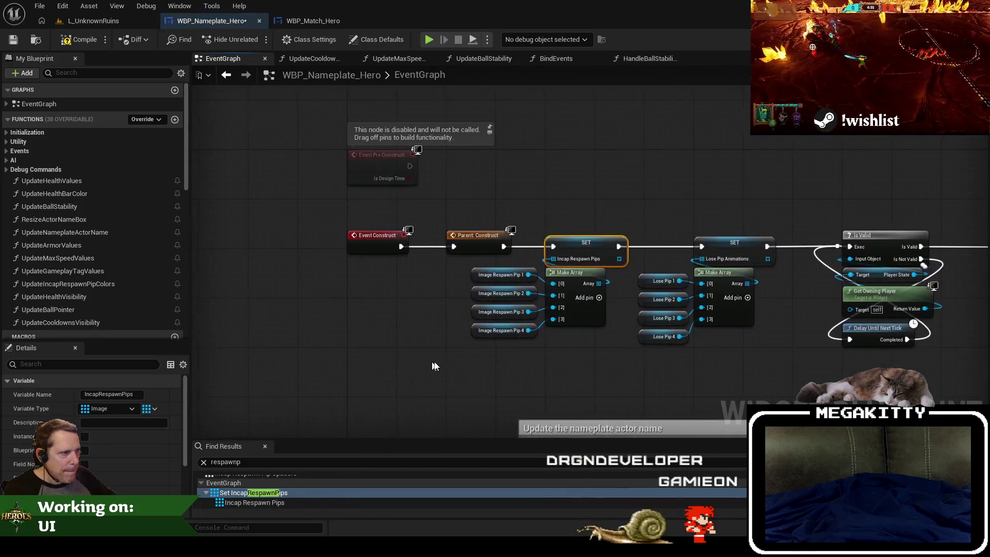
{"action": "left_click_drag", "start_coordinate": [591, 387], "coordinate": [498, 218]}
{"action": "left_click_drag", "start_coordinate": [590, 250], "coordinate": [469, 244]}
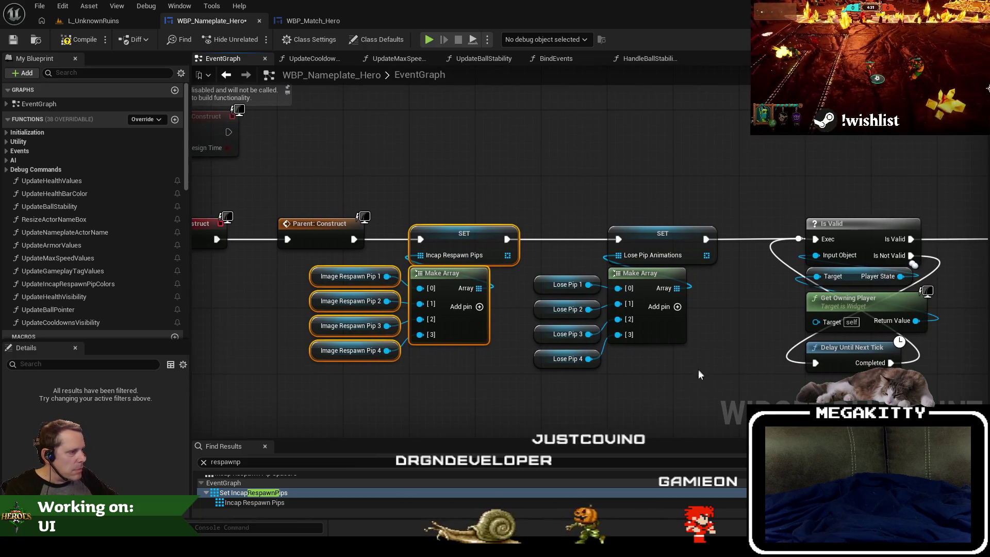
{"action": "mouse_move", "coordinate": [708, 387]}
{"action": "left_mouse_down"}
{"action": "mouse_move", "coordinate": [619, 330]}
{"action": "mouse_move", "coordinate": [402, 221]}
{"action": "mouse_move", "coordinate": [381, 220]}
{"action": "left_mouse_up"}
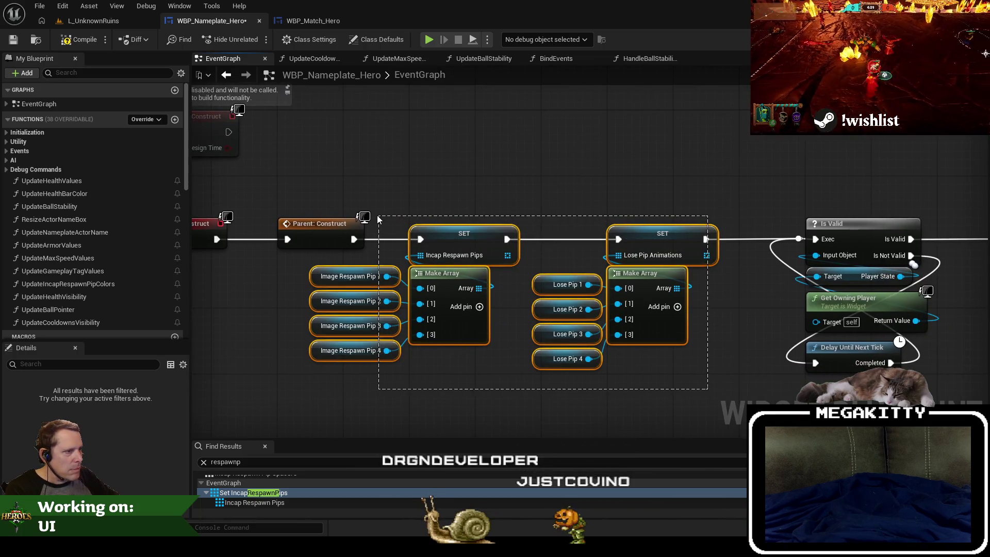
{"action": "key", "text": "Delete"}
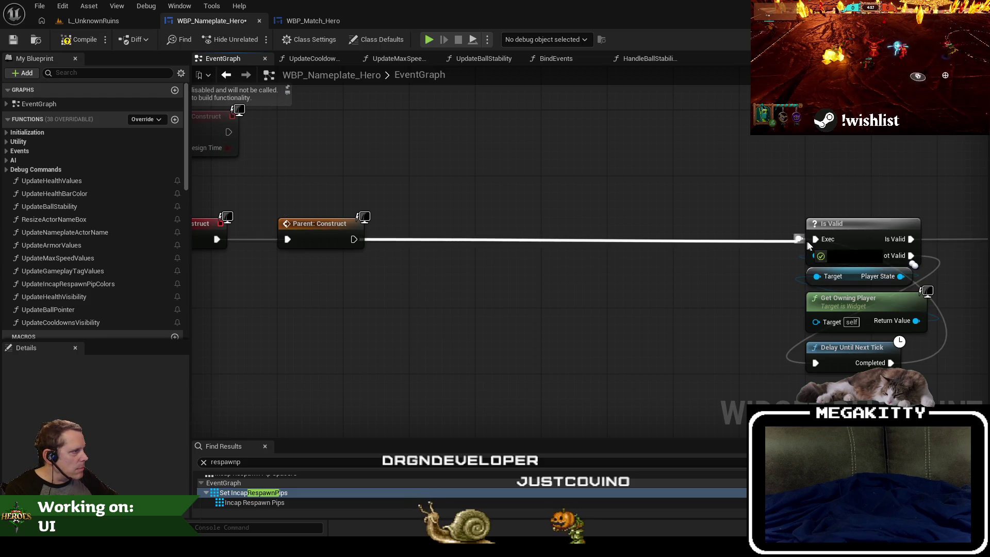
{"action": "left_click_drag", "start_coordinate": [800, 239], "coordinate": [800, 239]}
{"action": "scroll", "coordinate": [426, 178], "scroll_direction": "down", "scroll_amount": 5}
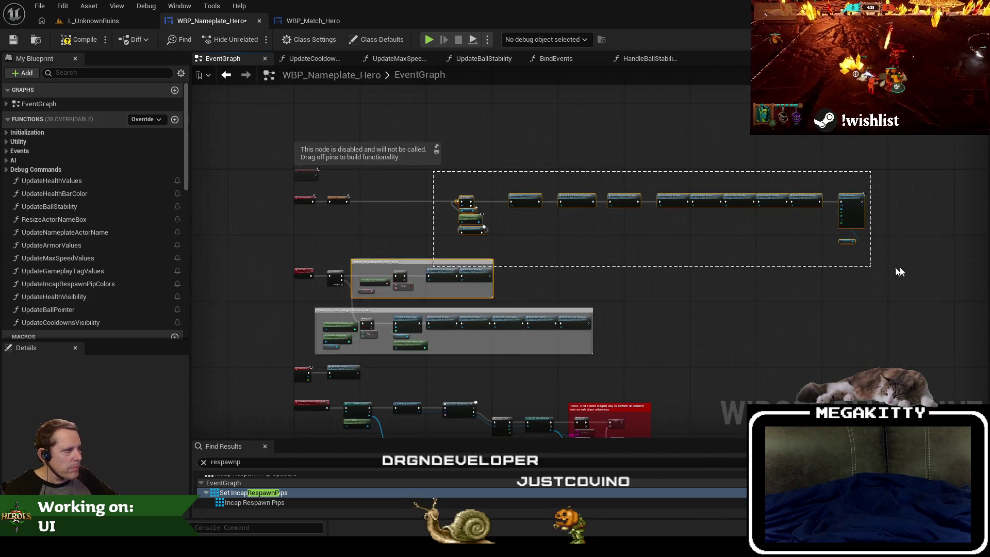
{"action": "scroll", "coordinate": [611, 218], "scroll_direction": "up", "scroll_amount": 5}
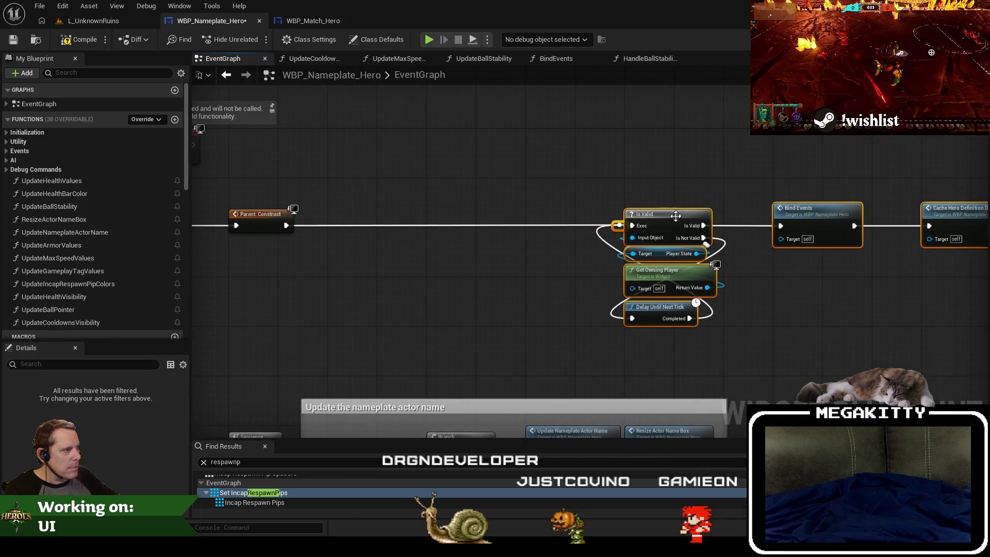
{"action": "left_click_drag", "start_coordinate": [667, 225], "coordinate": [375, 225]}
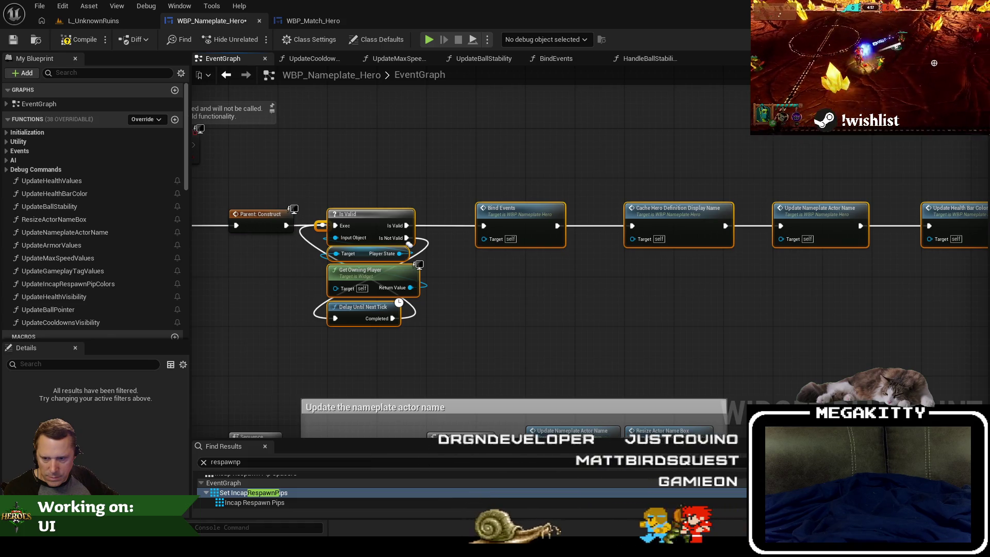
{"action": "left_click", "coordinate": [504, 302]}
{"action": "left_click", "coordinate": [262, 461]}
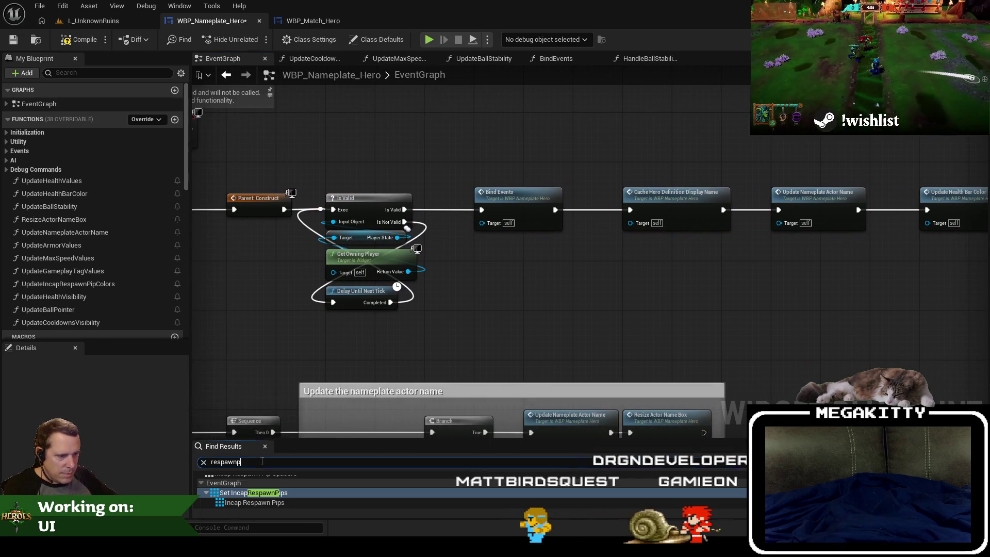
{"action": "left_click_drag", "start_coordinate": [304, 440], "coordinate": [304, 393]}
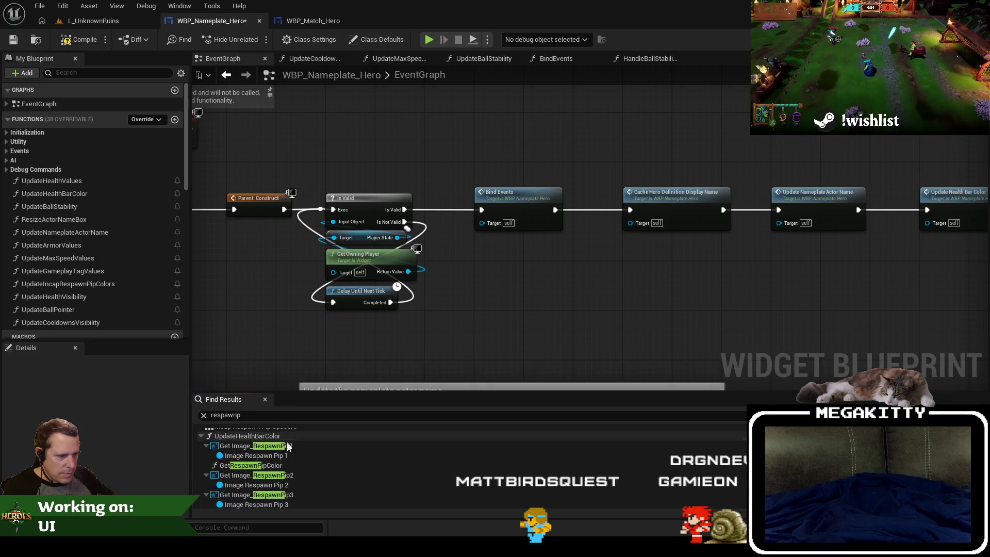
Step: Delete the respawn pip tint colour nodes in UpdateHealthBarColor
{"action": "double_click", "coordinate": [290, 459]}
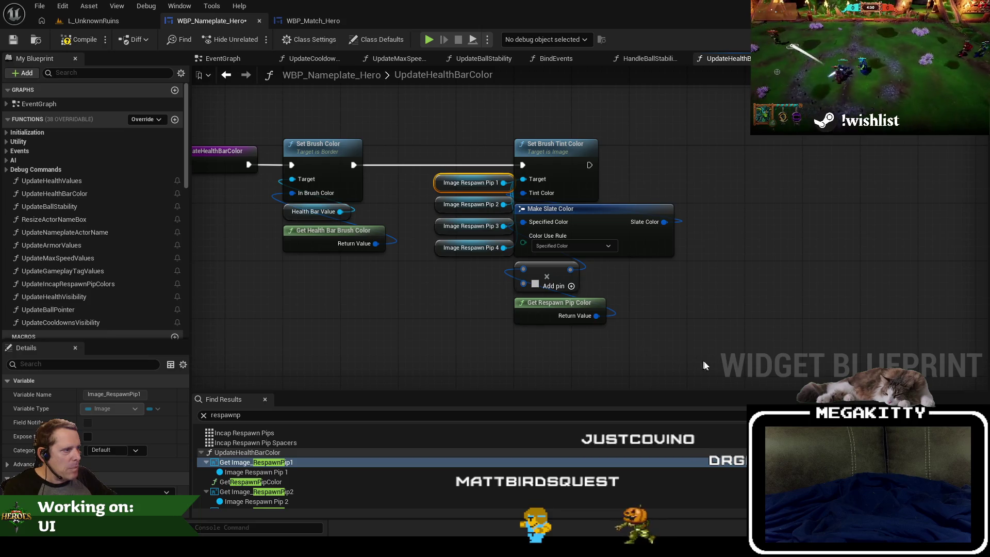
{"action": "left_click_drag", "start_coordinate": [706, 360], "coordinate": [624, 291]}
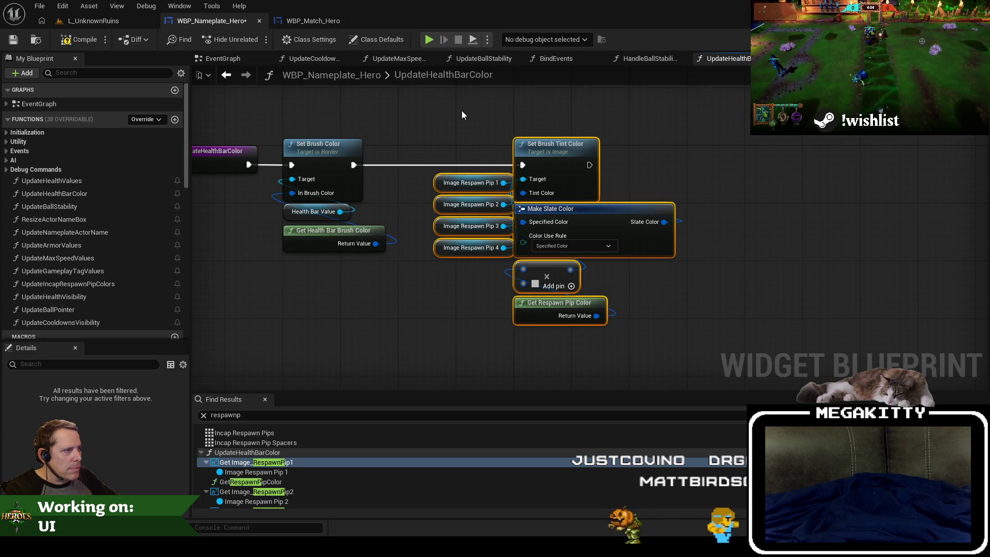
{"action": "key", "text": "Delete"}
Step: Remove the pip colour call from HandleTeamChanged, wiring Update Health Bar Color to Update Health Visibility
{"action": "left_click", "coordinate": [246, 415]}
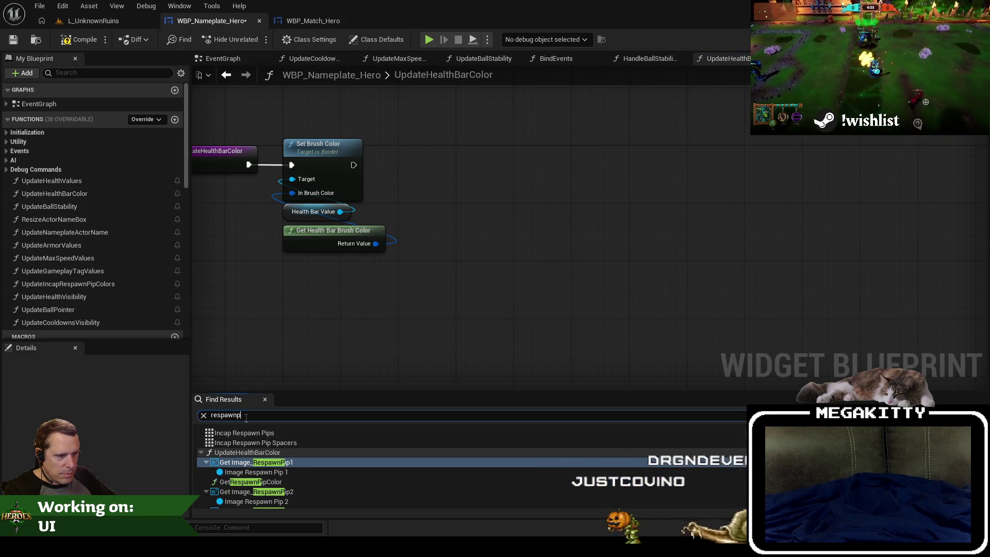
{"action": "key", "text": "Return"}
{"action": "double_click", "coordinate": [281, 463]}
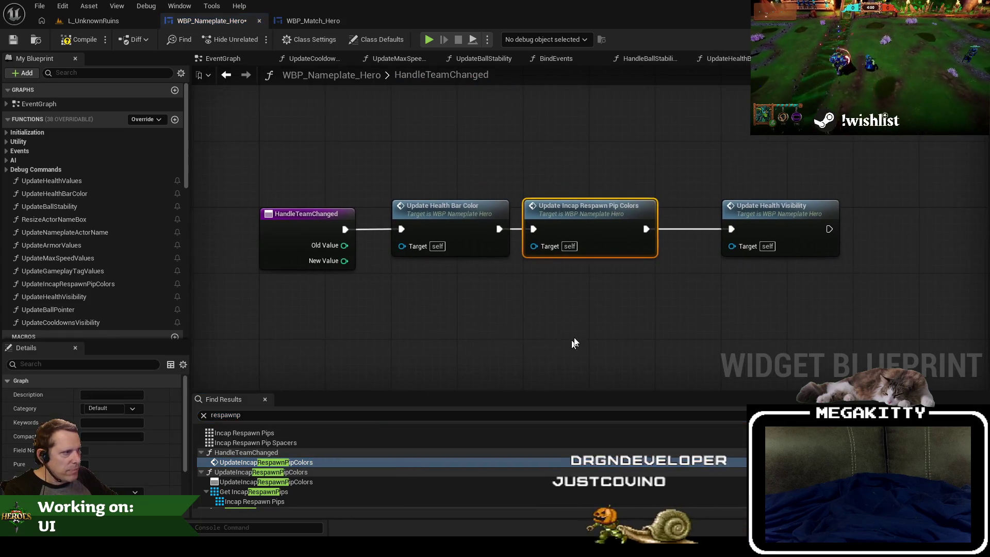
{"action": "key", "text": "Delete"}
{"action": "mouse_move", "coordinate": [499, 229]}
{"action": "left_mouse_down"}
{"action": "mouse_move", "coordinate": [749, 243]}
{"action": "mouse_move", "coordinate": [732, 230]}
{"action": "left_mouse_up"}
{"action": "left_click_drag", "start_coordinate": [789, 217], "coordinate": [592, 215]}
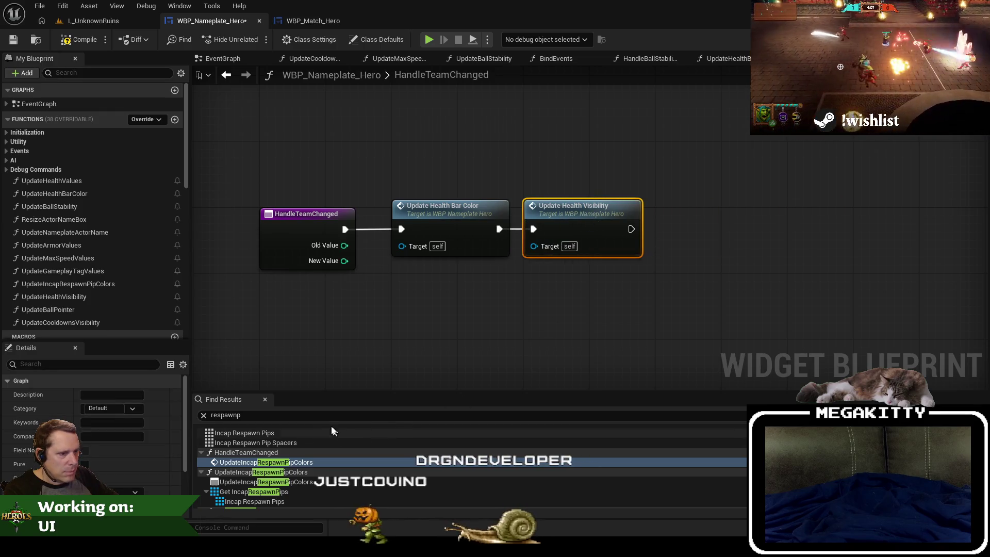
Step: In UpdateIncapRespawnPipColors, delete the 'Update the colors' comment and its nodes
{"action": "left_click", "coordinate": [298, 473]}
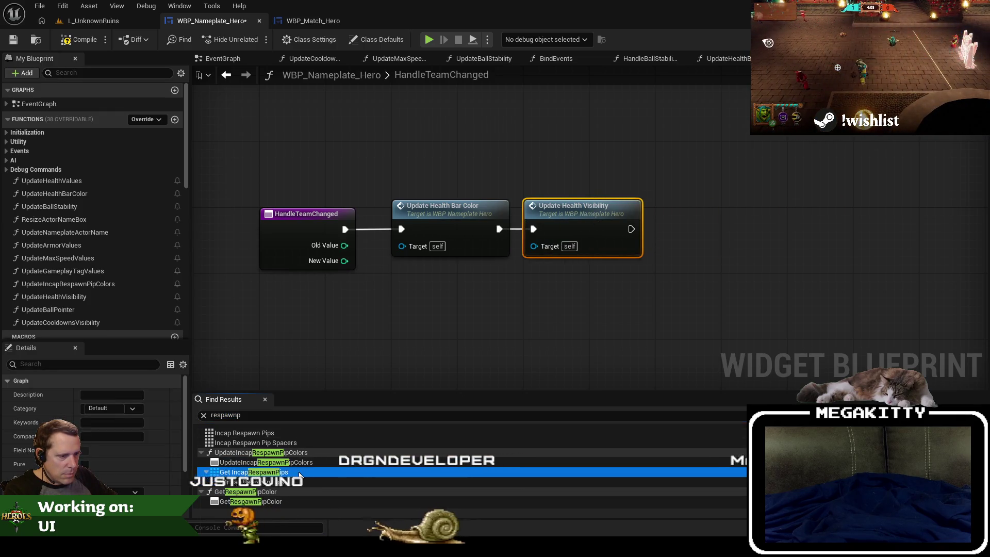
{"action": "double_click", "coordinate": [299, 472]}
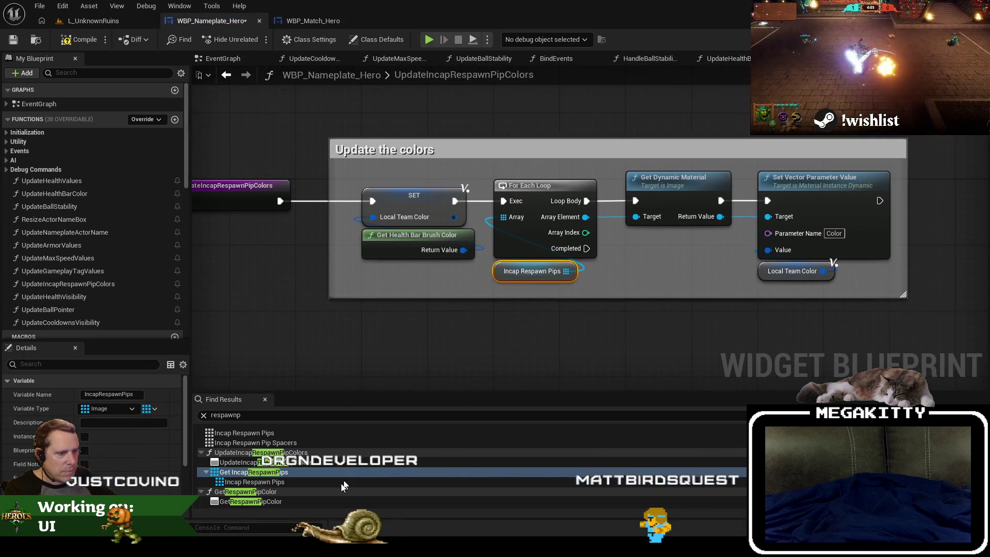
{"action": "key", "text": "Down"}
{"action": "key", "text": "Down"}
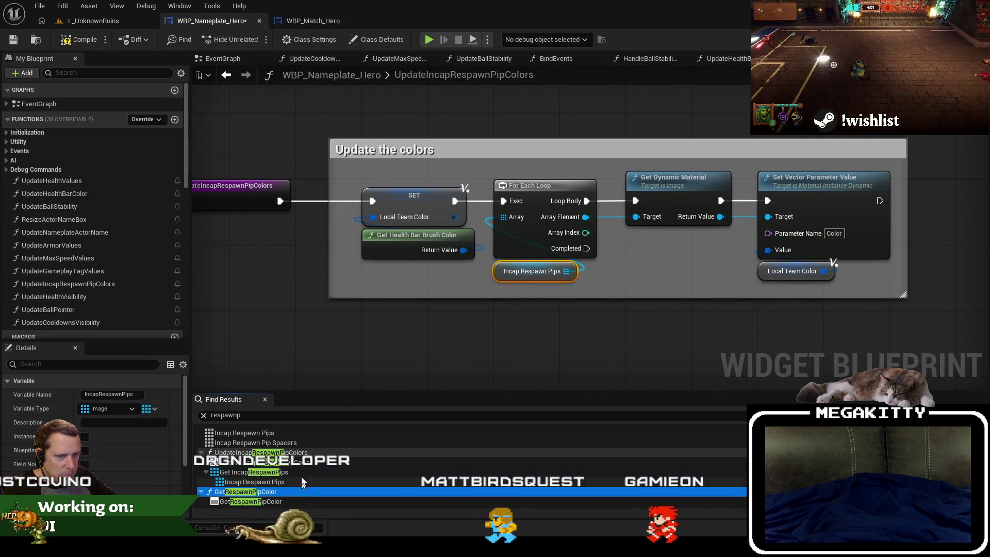
{"action": "left_click_drag", "start_coordinate": [294, 176], "coordinate": [890, 330]}
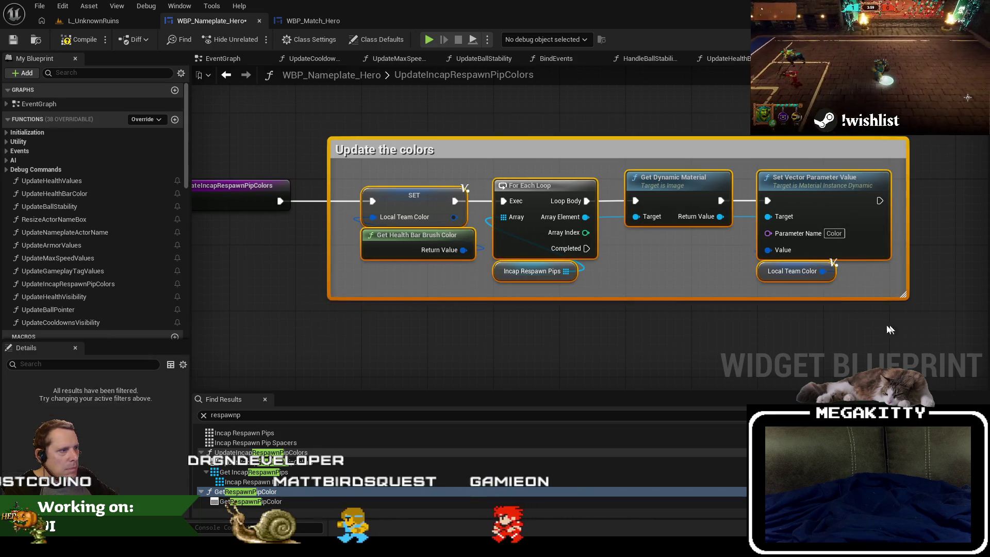
{"action": "key", "text": "Delete"}
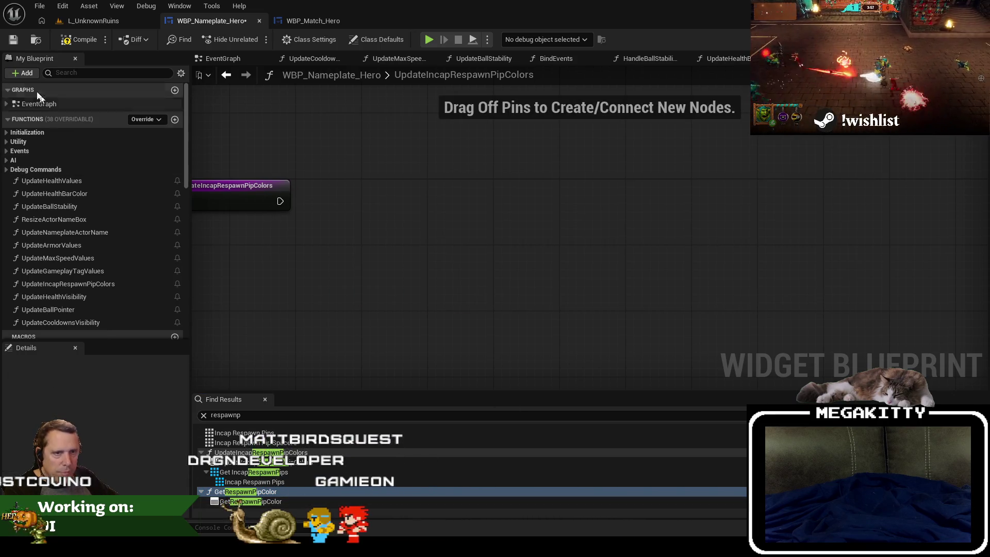
Step: Filter My Blueprint for 'repi' and delete the GetRespawnPipColor and UpdateIncapRespawnPipColors functions
{"action": "type", "text": "re"}
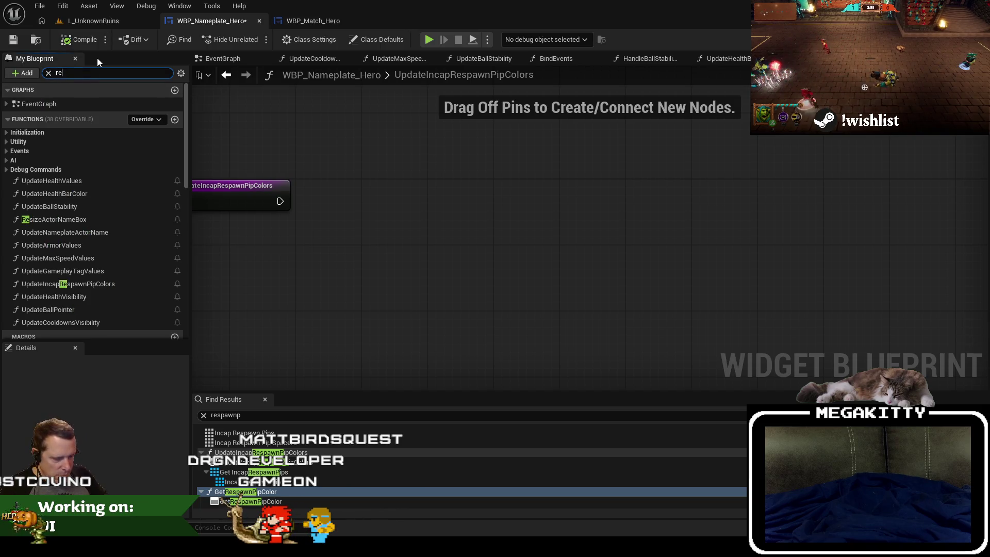
{"action": "type", "text": "spawnpi"}
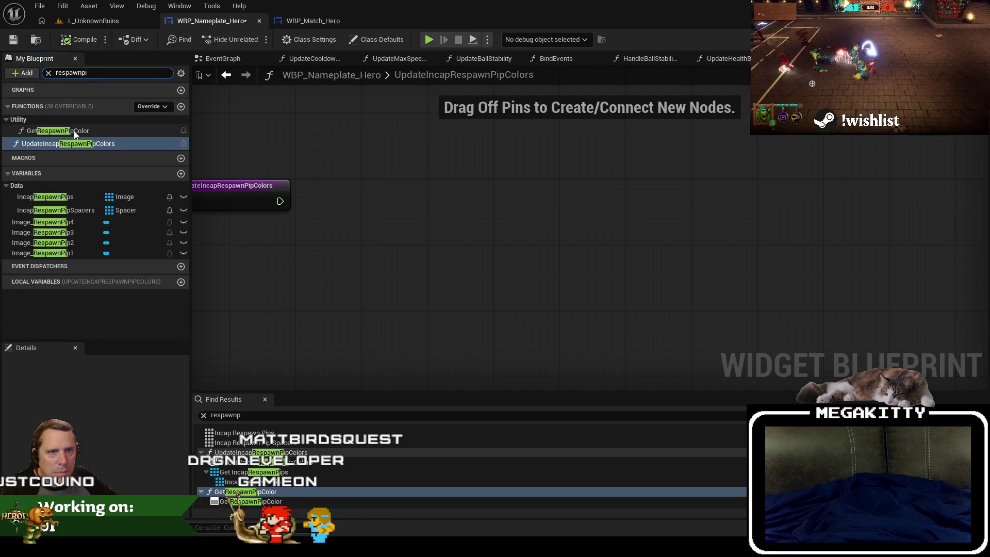
{"action": "left_click", "coordinate": [73, 131]}
{"action": "double_click", "coordinate": [100, 123]}
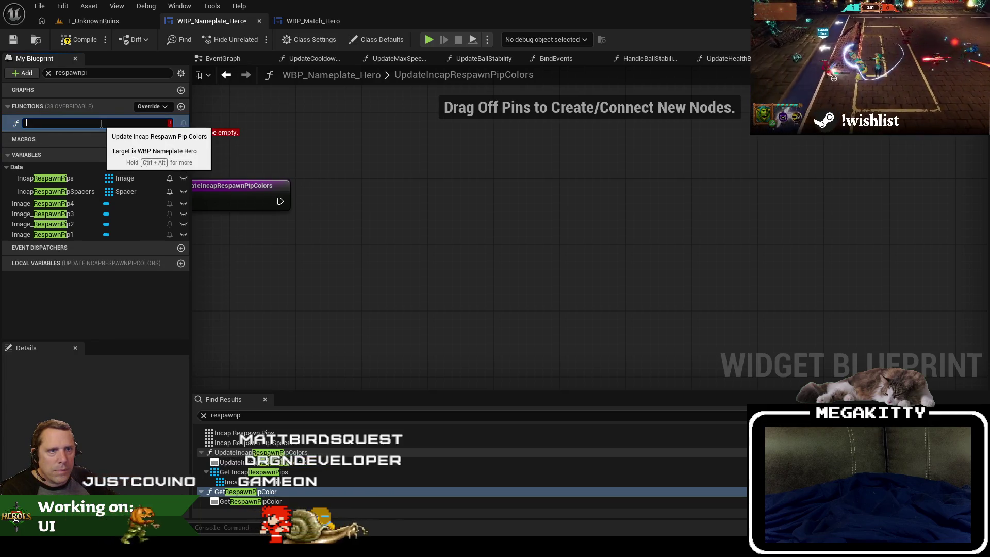
{"action": "key", "text": "F2"}
{"action": "key", "text": "BackSpace"}
{"action": "key", "text": "Escape"}
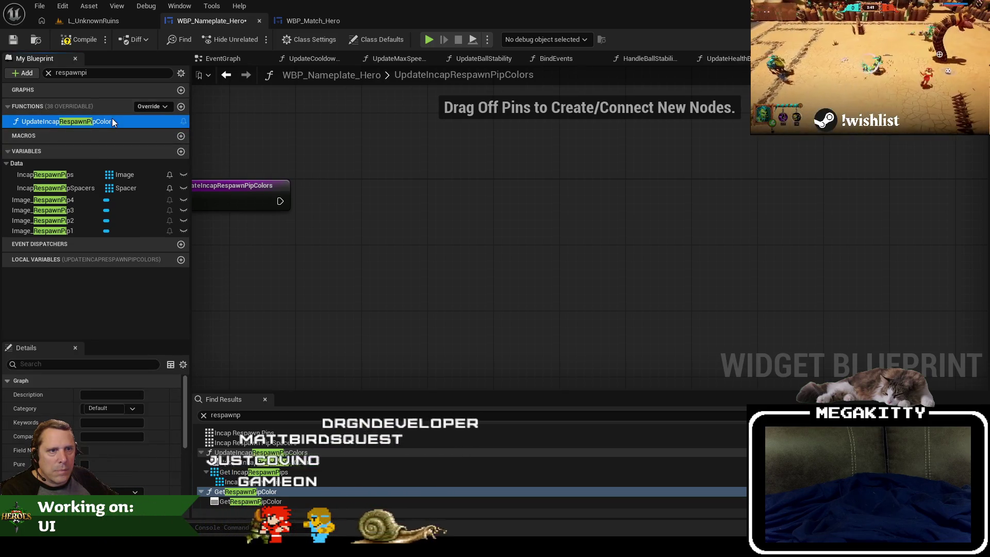
{"action": "key", "text": "ctrl+z"}
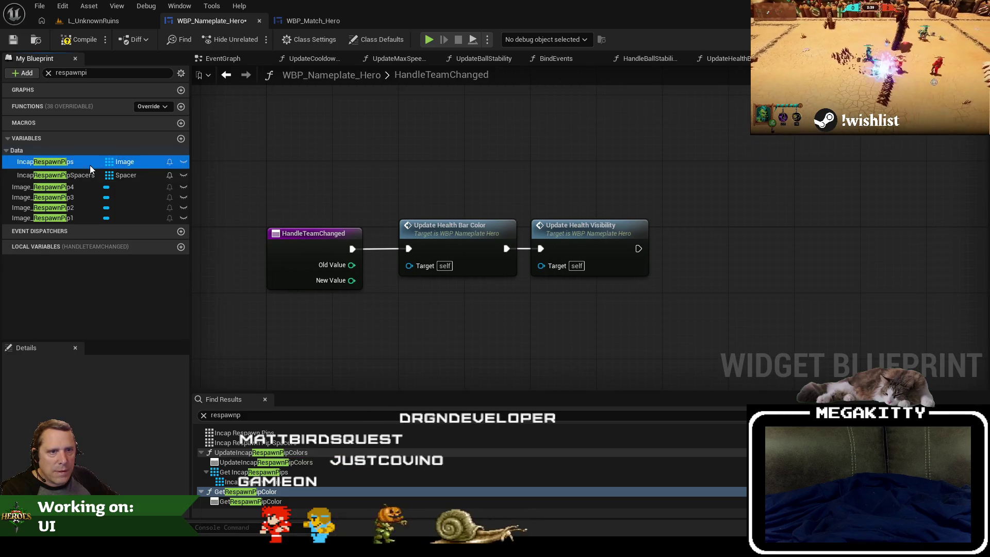
{"action": "double_click", "coordinate": [79, 163]}
{"action": "key", "text": "Escape"}
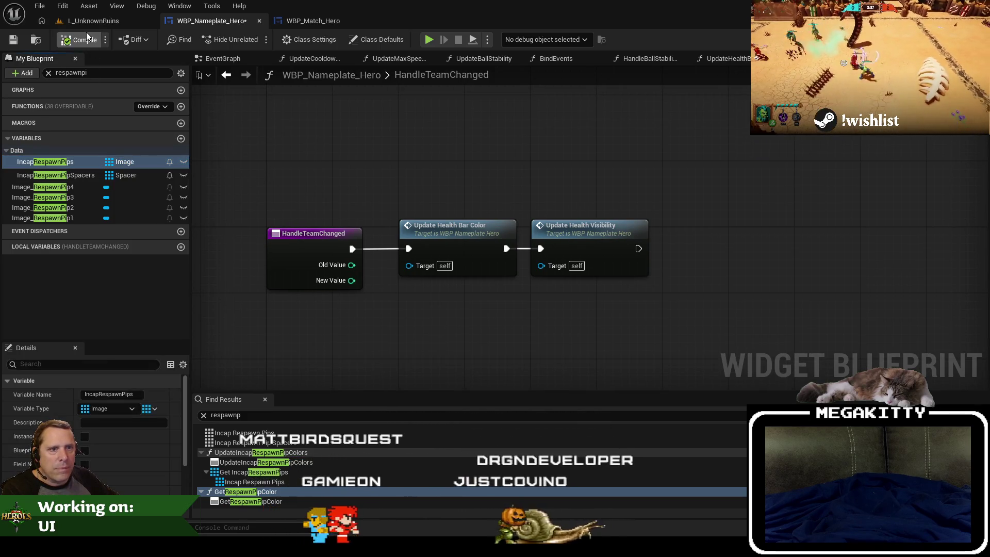
{"action": "left_click", "coordinate": [959, 39]}
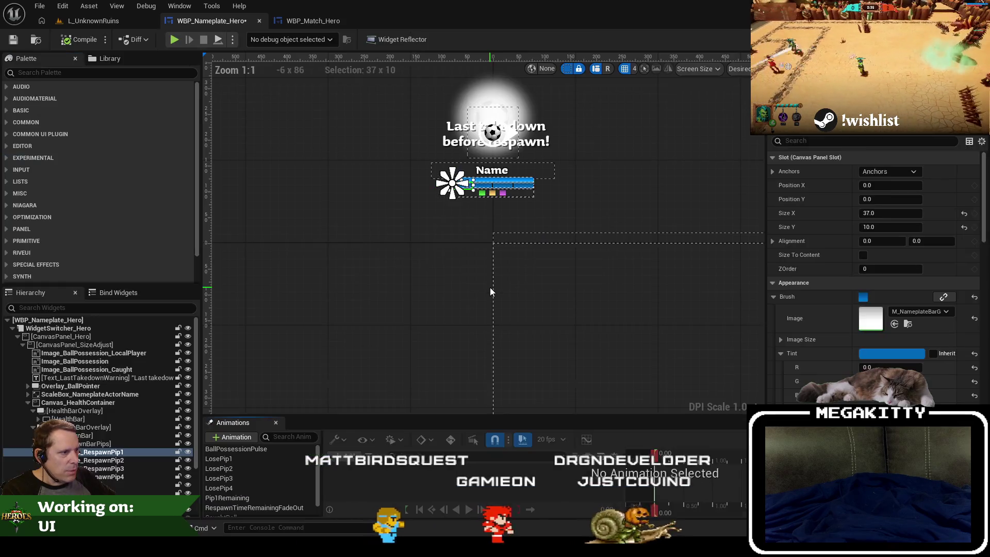
Step: Delete IncapRespawnBarPips with RespawnPip1–4, the black backing bar and the leftover bar overlay
{"action": "scroll", "coordinate": [505, 196], "scroll_direction": "up", "scroll_amount": 5}
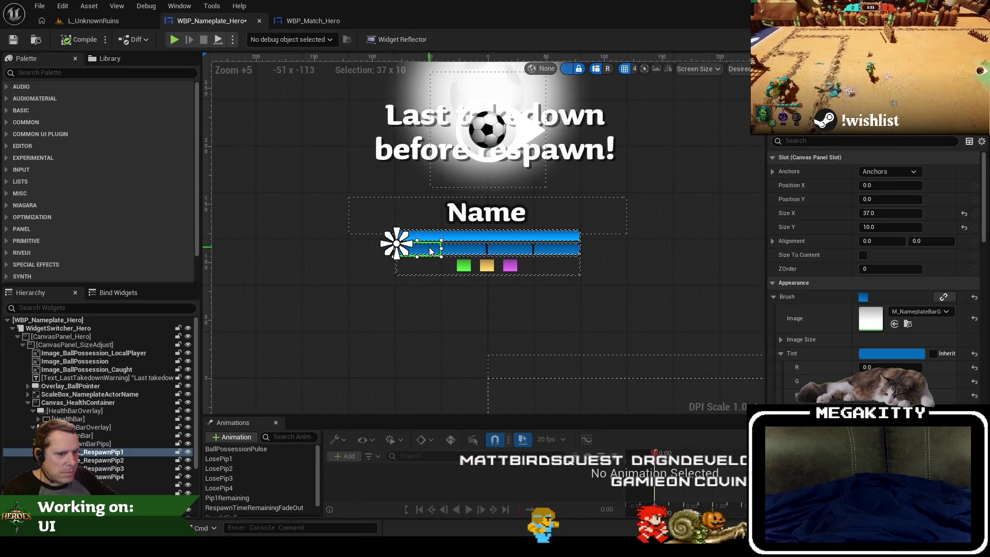
{"action": "left_click", "coordinate": [118, 476], "text": "shift"}
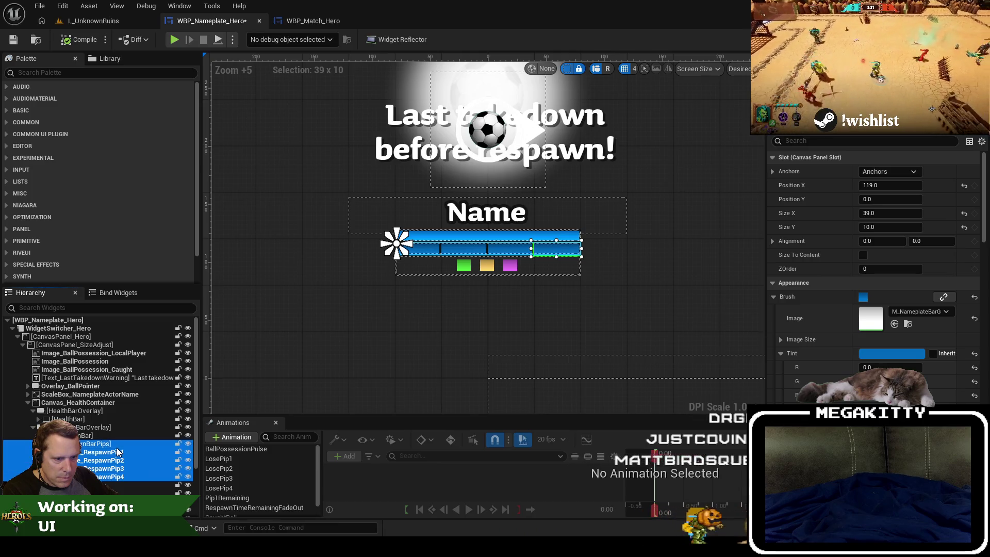
{"action": "key", "text": "Delete"}
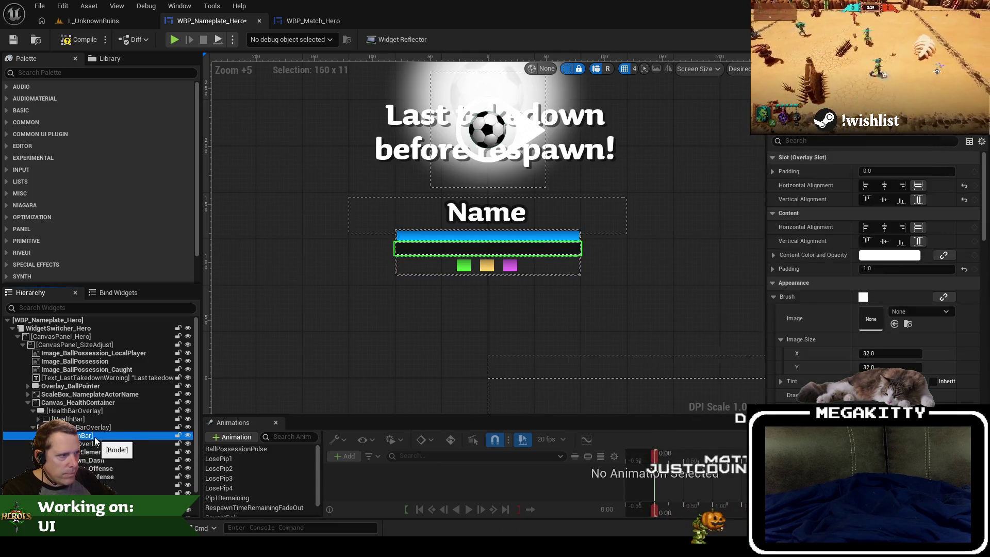
{"action": "key", "text": "Delete"}
{"action": "left_click", "coordinate": [103, 427]}
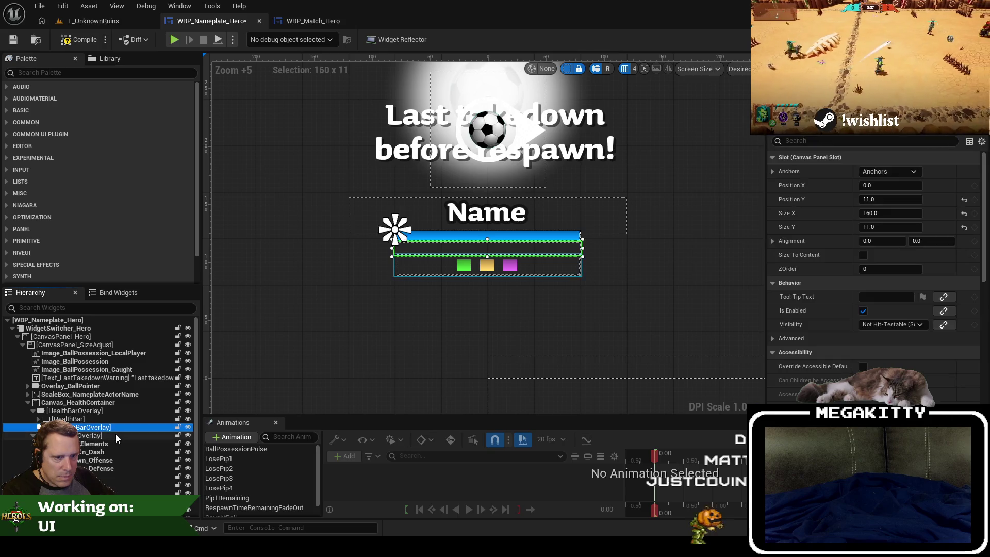
{"action": "key", "text": "Delete"}
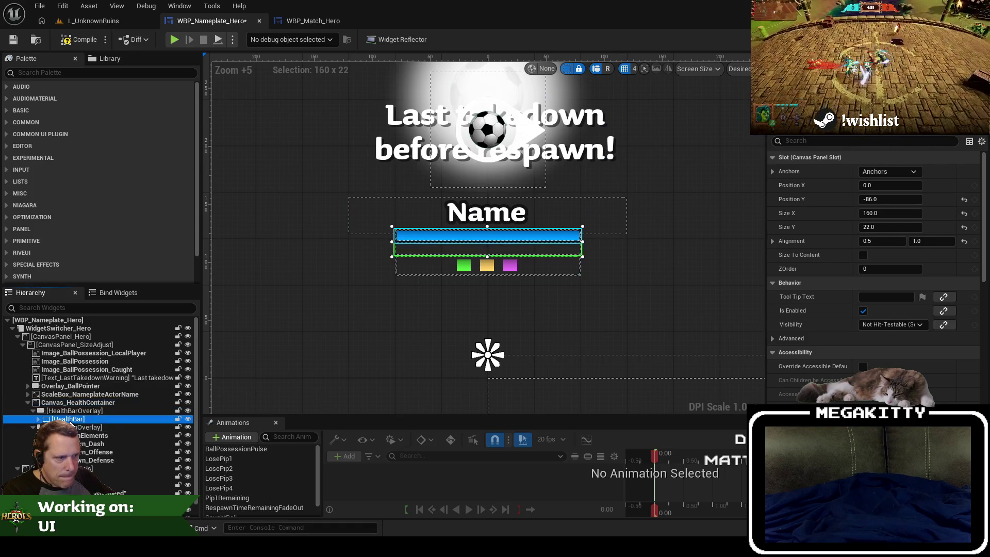
Step: Set CooldownOverlay's Position Y to 12 and compile the nameplate widget
{"action": "left_click", "coordinate": [72, 420]}
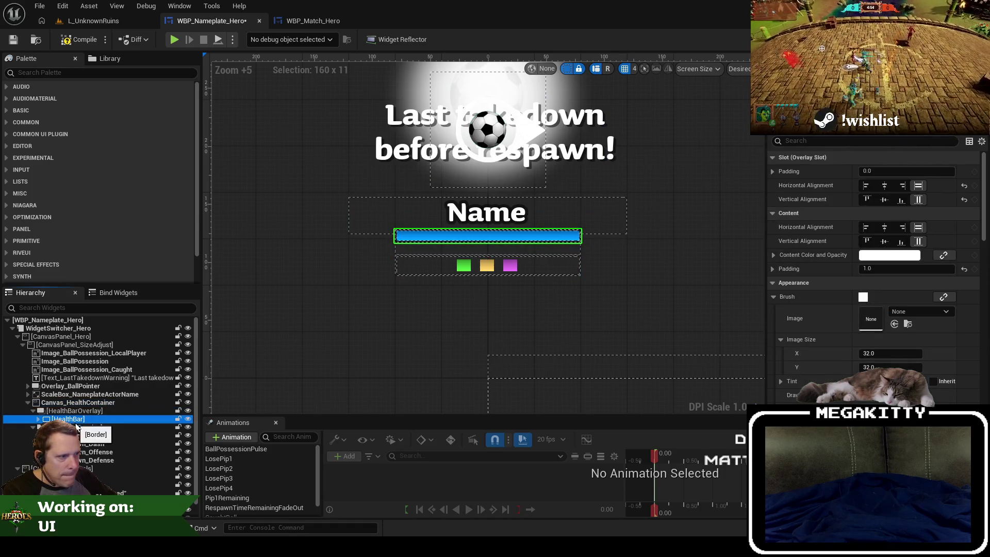
{"action": "left_click", "coordinate": [437, 266]}
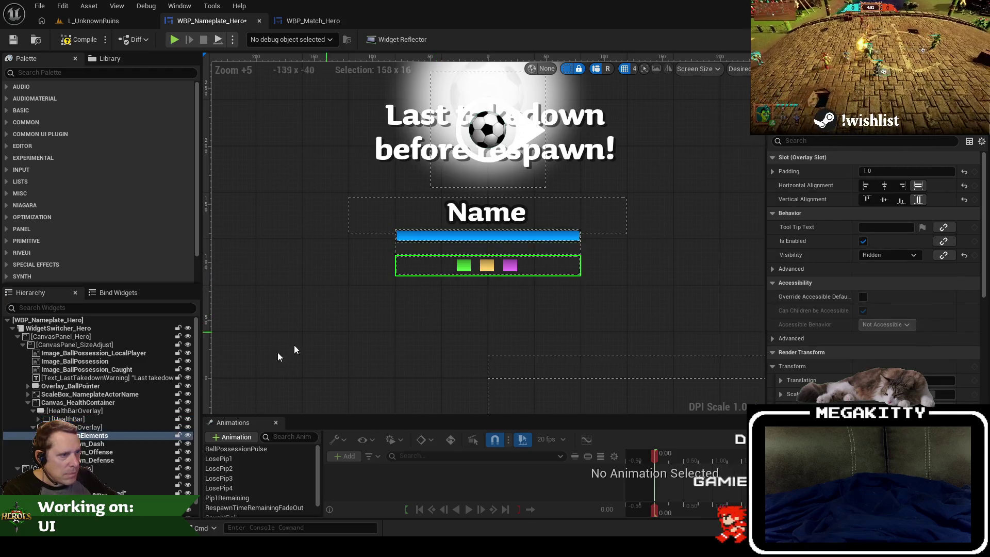
{"action": "left_click", "coordinate": [33, 410]}
{"action": "left_click", "coordinate": [72, 419]}
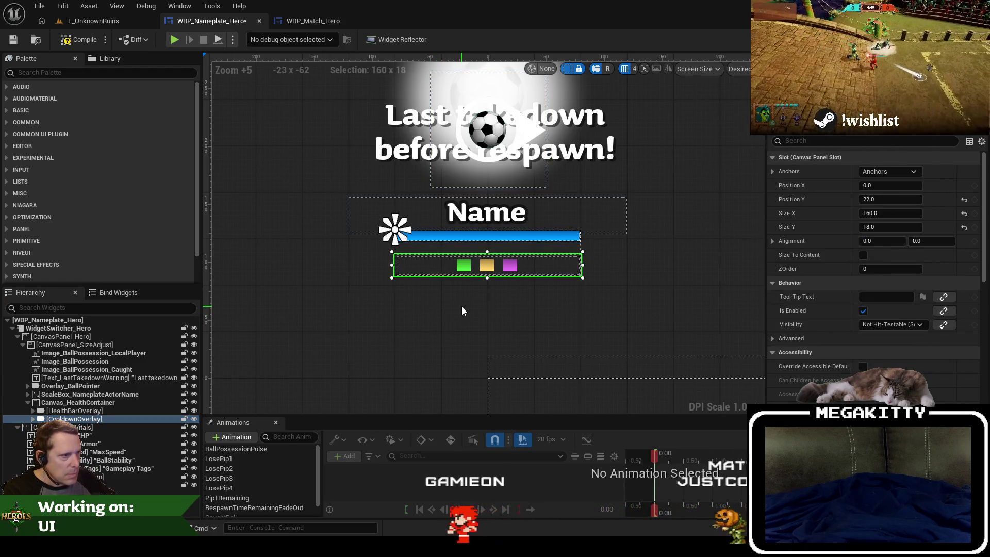
{"action": "key", "text": "shift+Up"}
{"action": "key", "text": "shift+Up"}
{"action": "key", "text": "shift+Down"}
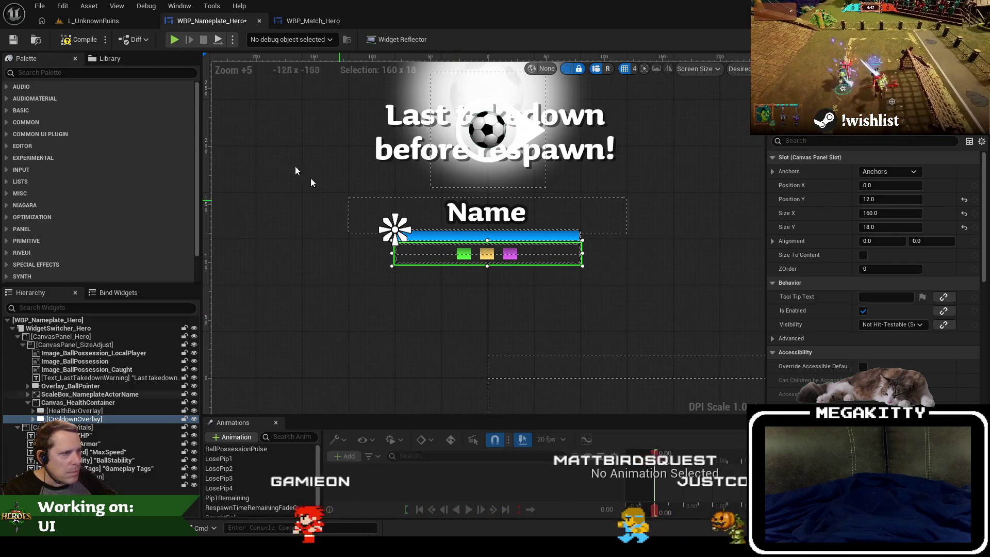
{"action": "left_click", "coordinate": [10, 40]}
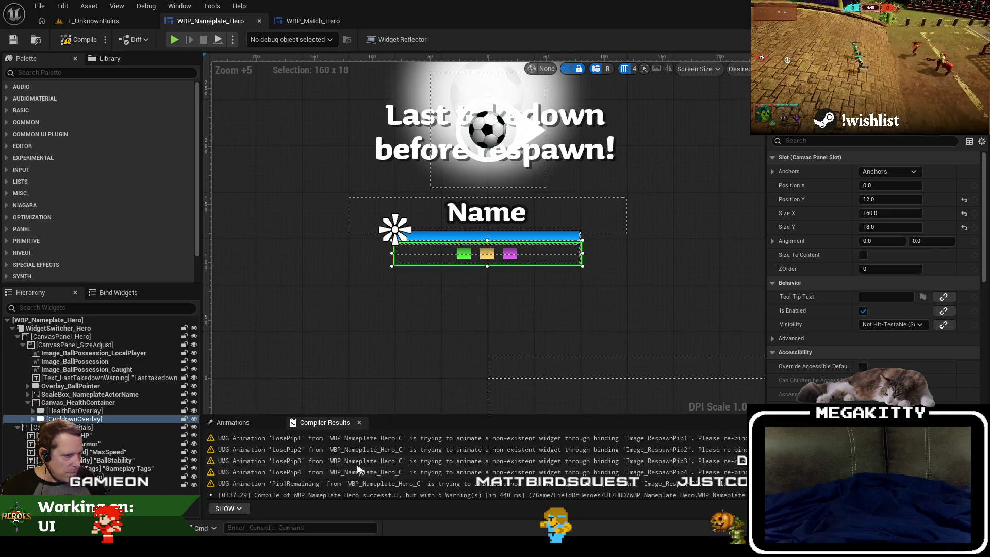
Step: Delete the LosePip4, LosePip3, LosePip2, LosePip1 and Pip1Remaining animations
{"action": "left_click", "coordinate": [233, 422]}
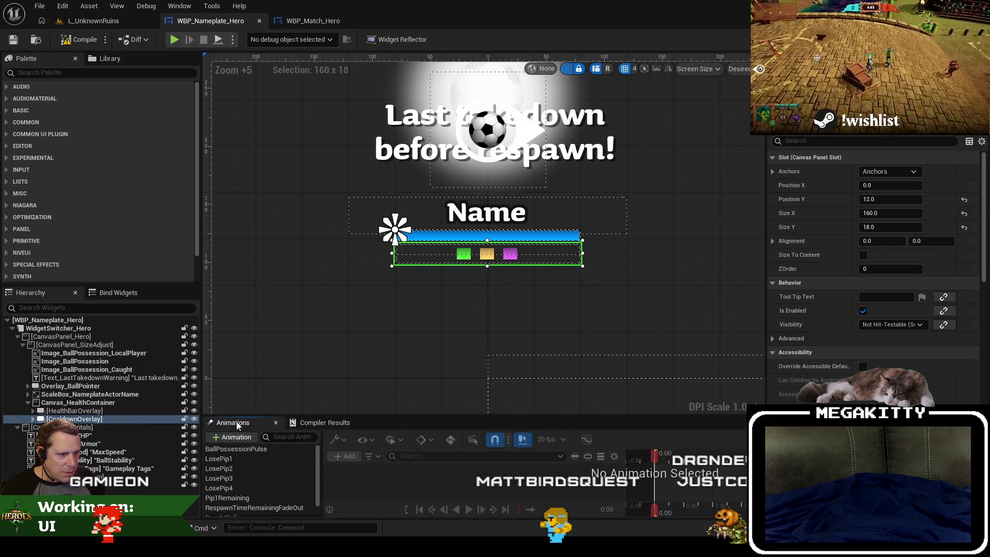
{"action": "left_click", "coordinate": [245, 484]}
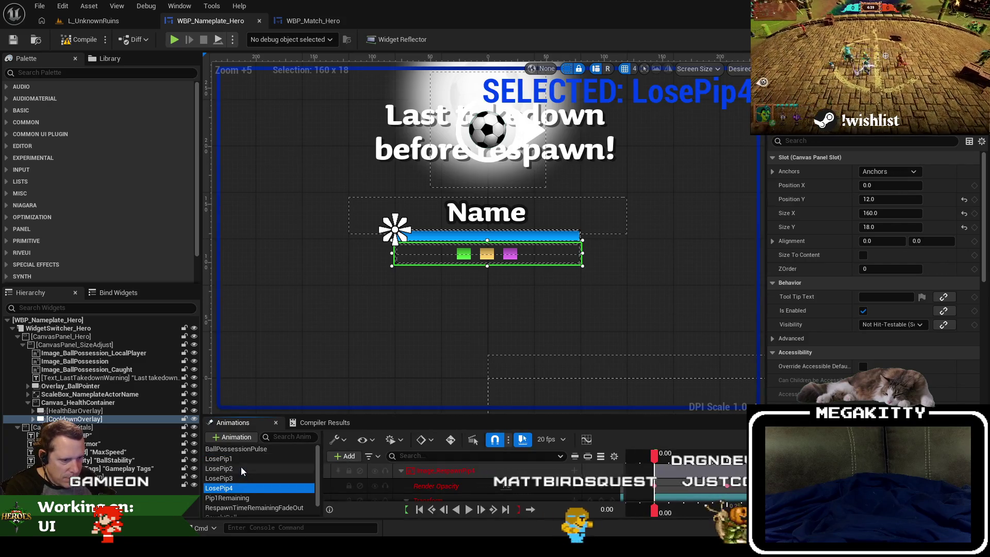
{"action": "key", "text": "Delete"}
{"action": "left_click", "coordinate": [230, 477]}
{"action": "key", "text": "Delete"}
{"action": "left_click", "coordinate": [240, 469]}
{"action": "key", "text": "Delete"}
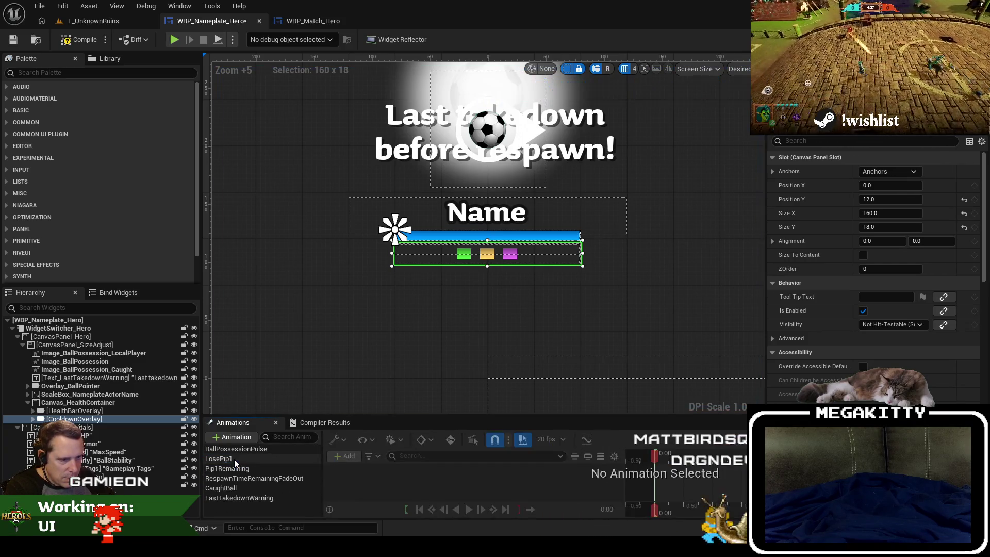
{"action": "left_click", "coordinate": [234, 459]}
{"action": "key", "text": "Delete"}
{"action": "left_click", "coordinate": [242, 460]}
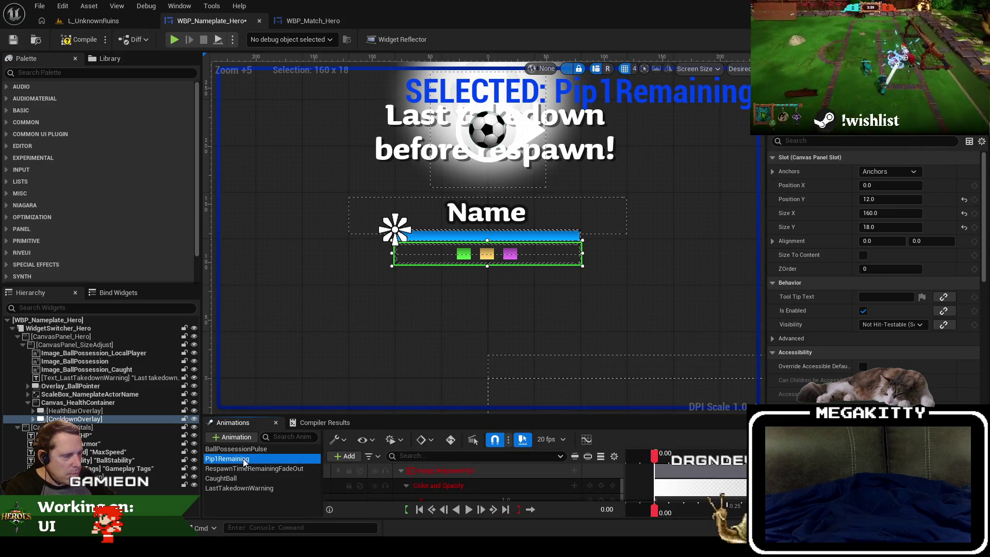
{"action": "key", "text": "Delete"}
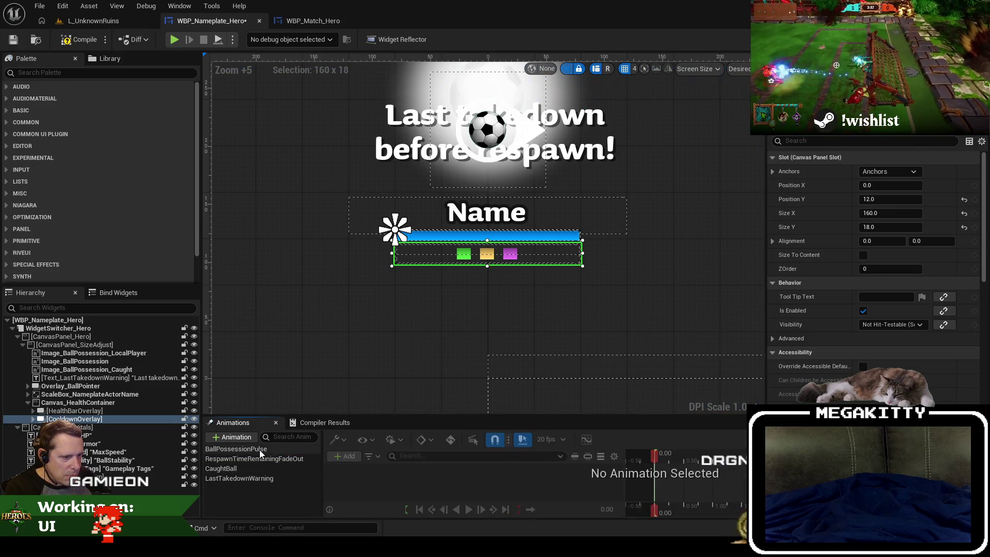
Step: Review the BallPossessionPulse and CaughtBall animations, then return to the node graph
{"action": "left_click", "coordinate": [259, 449]}
{"action": "left_click", "coordinate": [301, 468]}
{"action": "left_click", "coordinate": [413, 279]}
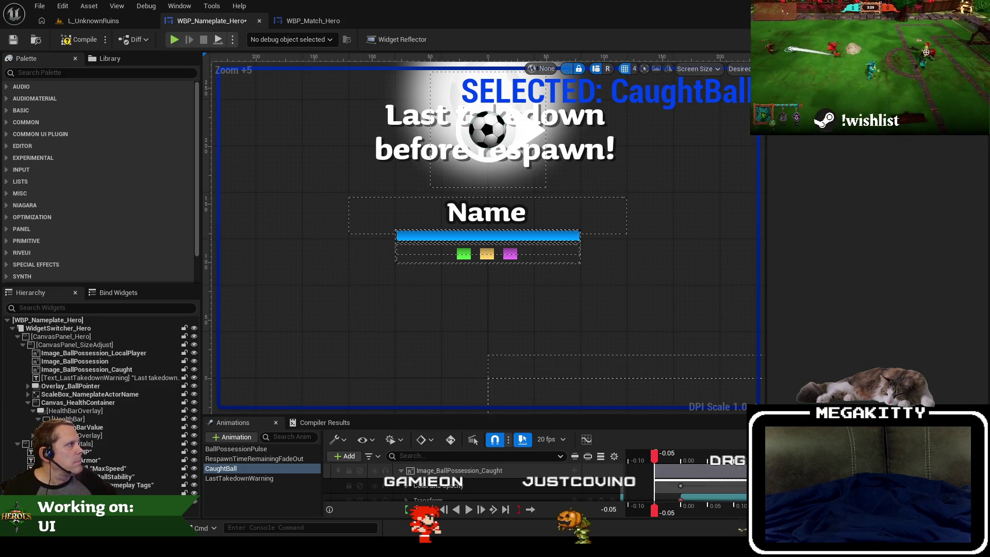
{"action": "left_click", "coordinate": [972, 39]}
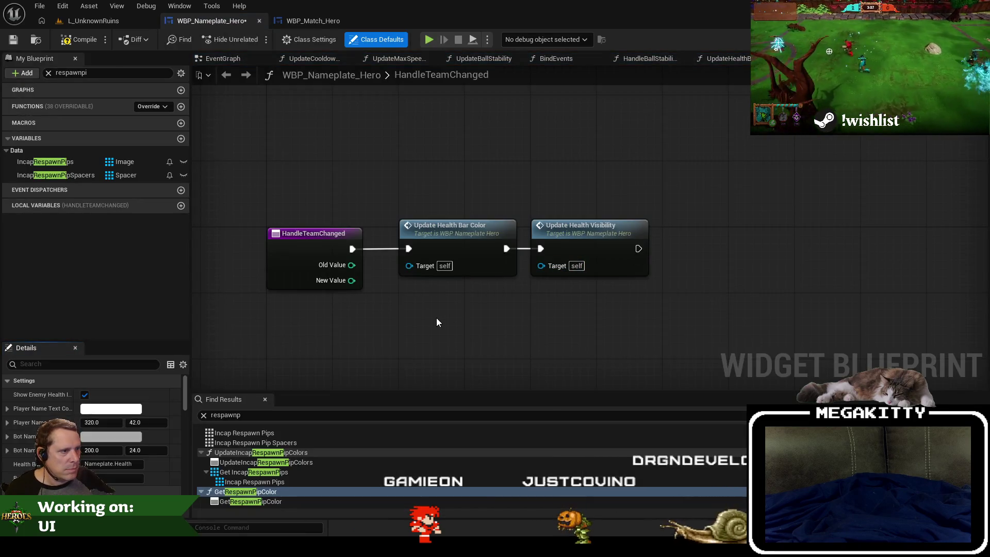
Step: Look over the bind event nodes in the BindEvents function graph
{"action": "left_click", "coordinate": [556, 58]}
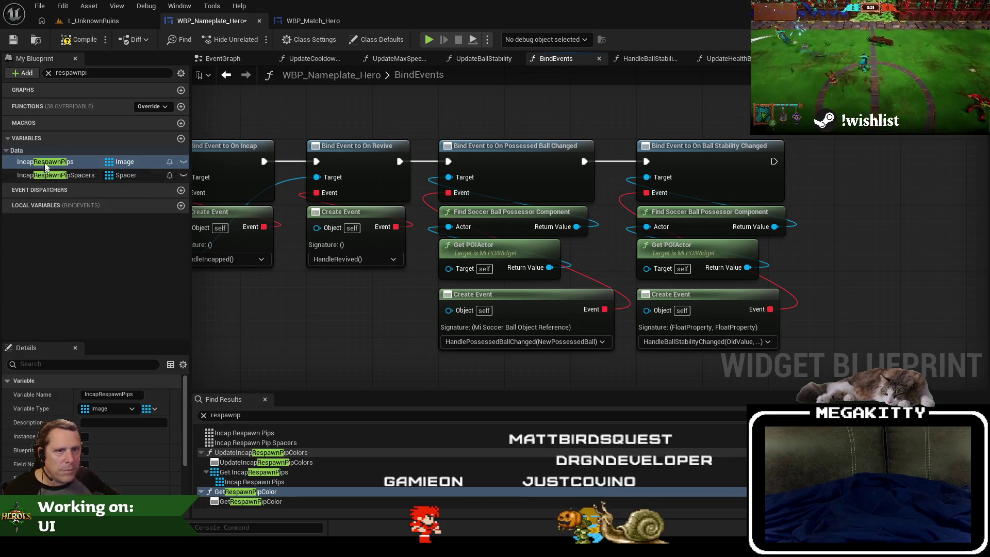
{"action": "left_click", "coordinate": [49, 73]}
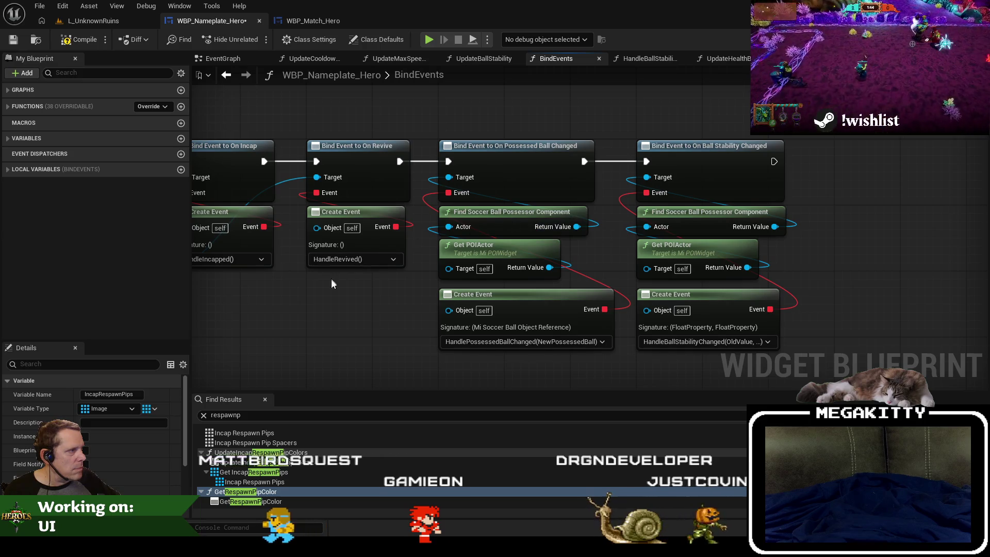
{"action": "mouse_move", "coordinate": [383, 294]}
{"action": "left_mouse_down"}
{"action": "mouse_move", "coordinate": [568, 321]}
{"action": "mouse_move", "coordinate": [784, 317]}
{"action": "left_mouse_up"}
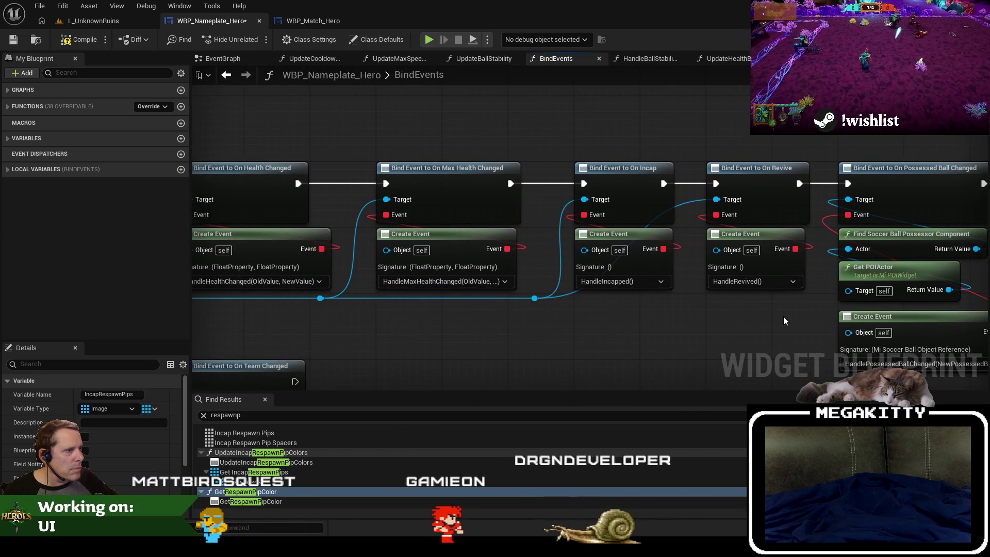
{"action": "mouse_move", "coordinate": [472, 317]}
{"action": "left_mouse_down"}
{"action": "mouse_move", "coordinate": [490, 330]}
{"action": "mouse_move", "coordinate": [454, 240]}
{"action": "mouse_move", "coordinate": [447, 255]}
{"action": "mouse_move", "coordinate": [325, 269]}
{"action": "left_mouse_up"}
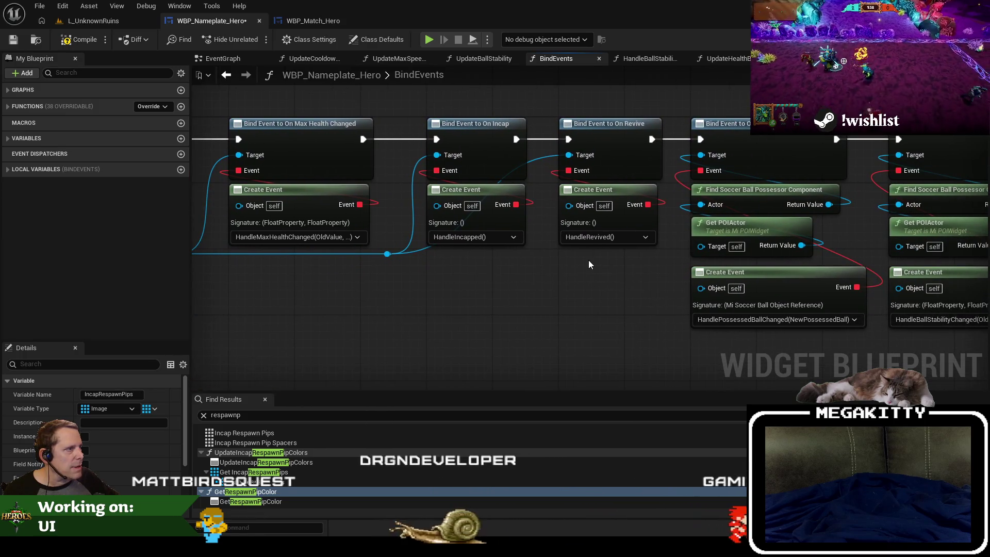
{"action": "left_click_drag", "start_coordinate": [319, 353], "coordinate": [273, 355]}
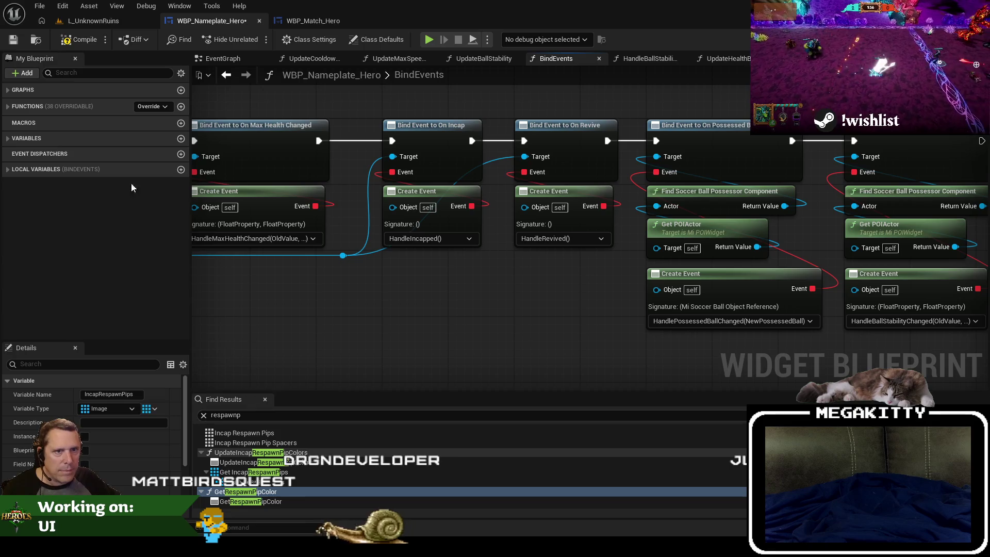
Step: Filter for 'onincap' and open the HandleIncapRespawnIncapsRemaining function graph
{"action": "type", "text": "on"}
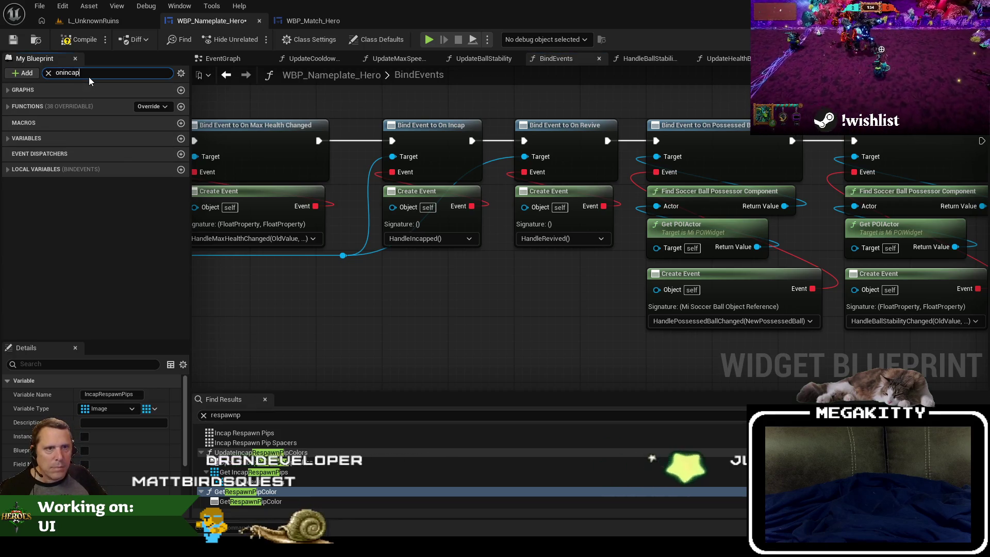
{"action": "type", "text": "incap"}
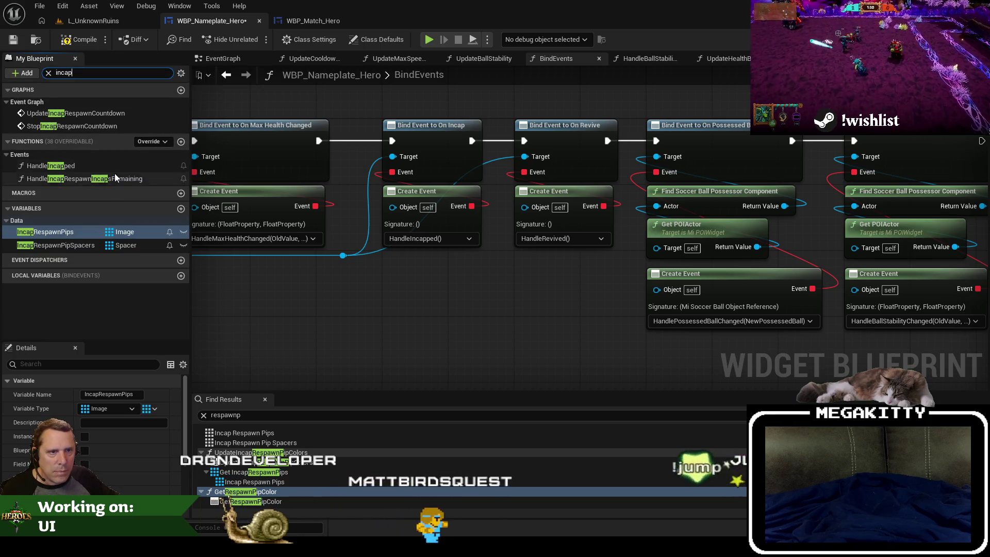
{"action": "double_click", "coordinate": [115, 174]}
{"action": "scroll", "coordinate": [432, 195], "scroll_direction": "up", "scroll_amount": 6}
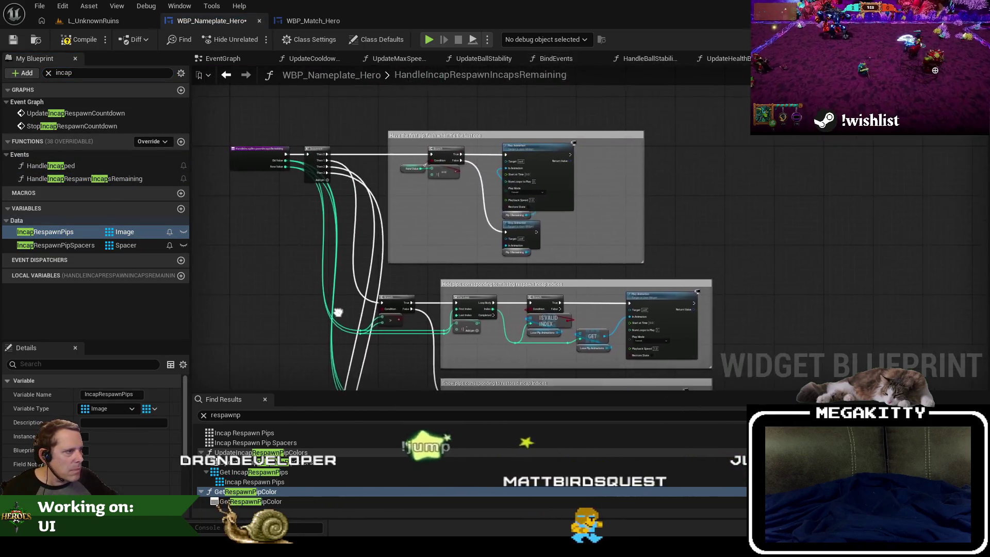
{"action": "scroll", "coordinate": [445, 345], "scroll_direction": "down", "scroll_amount": 3}
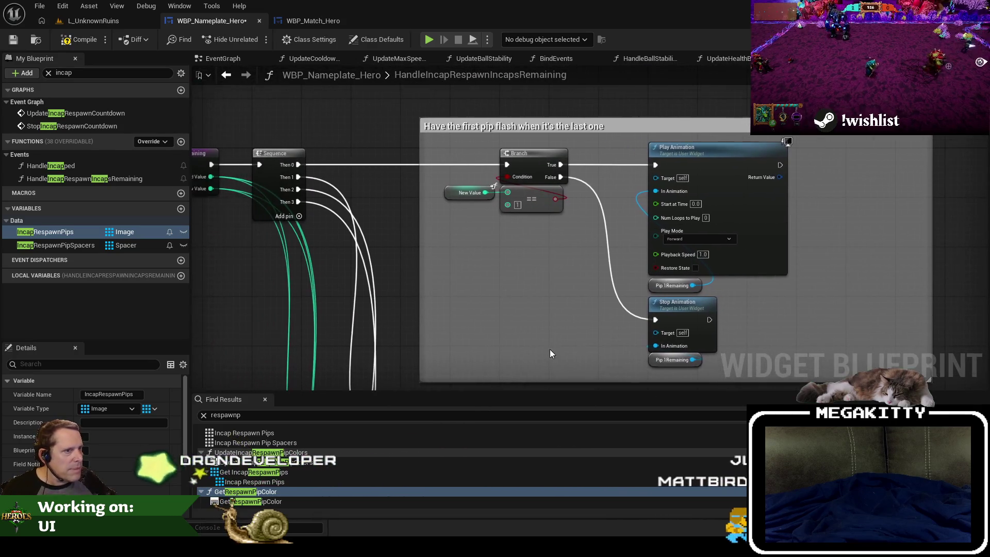
Step: Move that function tab to second place, close all tabs to its right, and show the Designer
{"action": "mouse_move", "coordinate": [774, 59]}
{"action": "left_mouse_down"}
{"action": "mouse_move", "coordinate": [298, 69]}
{"action": "mouse_move", "coordinate": [305, 60]}
{"action": "left_mouse_up"}
{"action": "right_click", "coordinate": [306, 60]}
{"action": "left_click", "coordinate": [350, 115]}
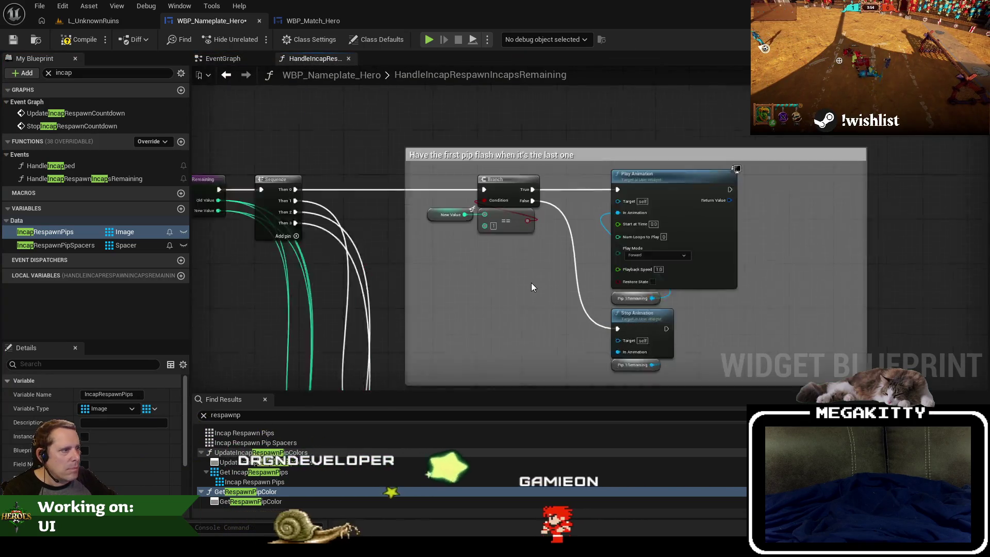
{"action": "scroll", "coordinate": [531, 283], "scroll_direction": "up", "scroll_amount": 3}
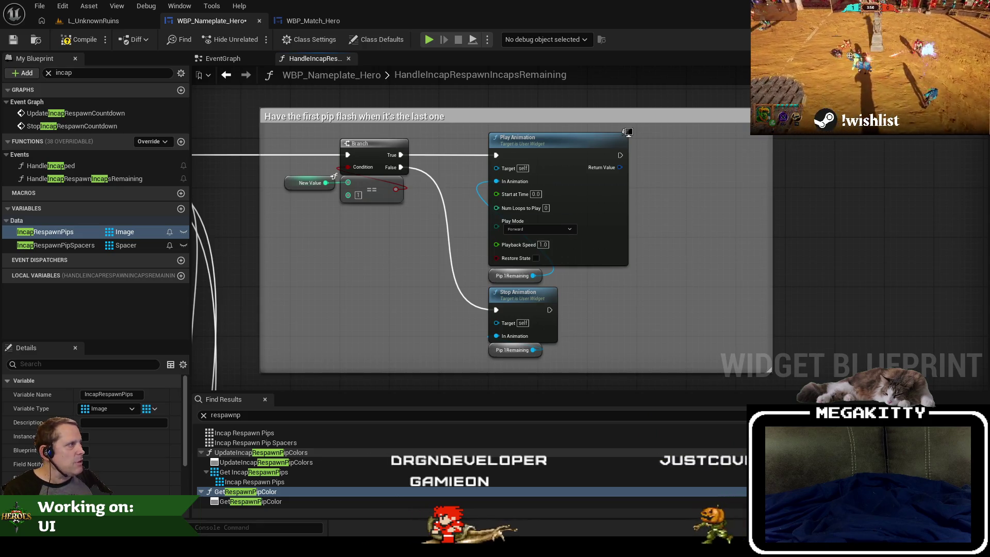
{"action": "left_click", "coordinate": [949, 20]}
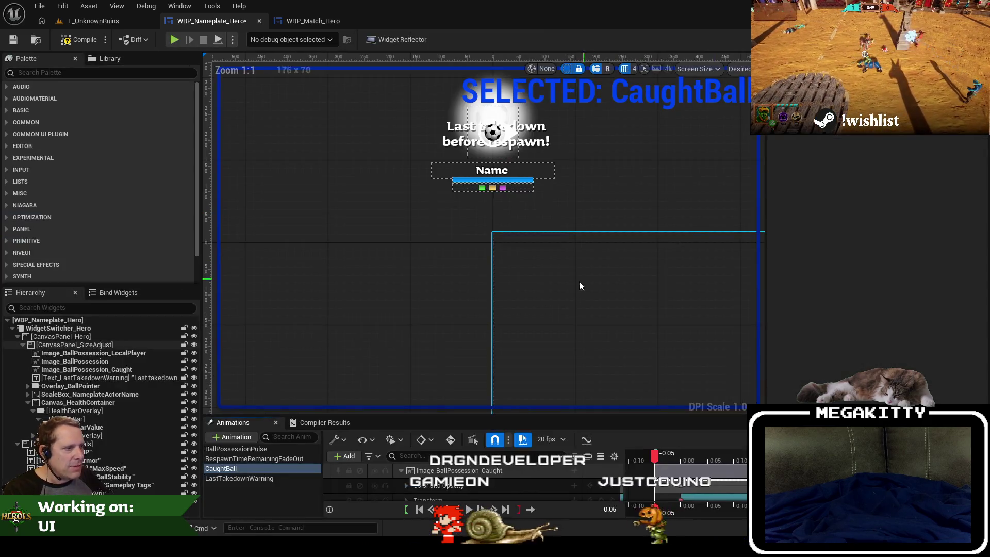
Step: Close the WBP_Match_Hero blueprint tab, keeping only the nameplate open
{"action": "left_click", "coordinate": [483, 185]}
{"action": "scroll", "coordinate": [438, 199], "scroll_direction": "up", "scroll_amount": 4}
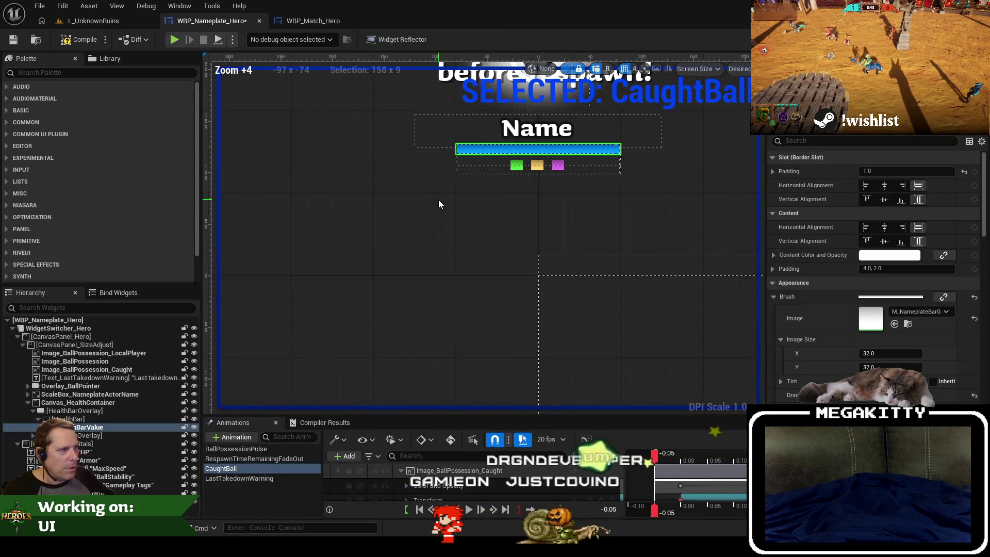
{"action": "left_click", "coordinate": [257, 490]}
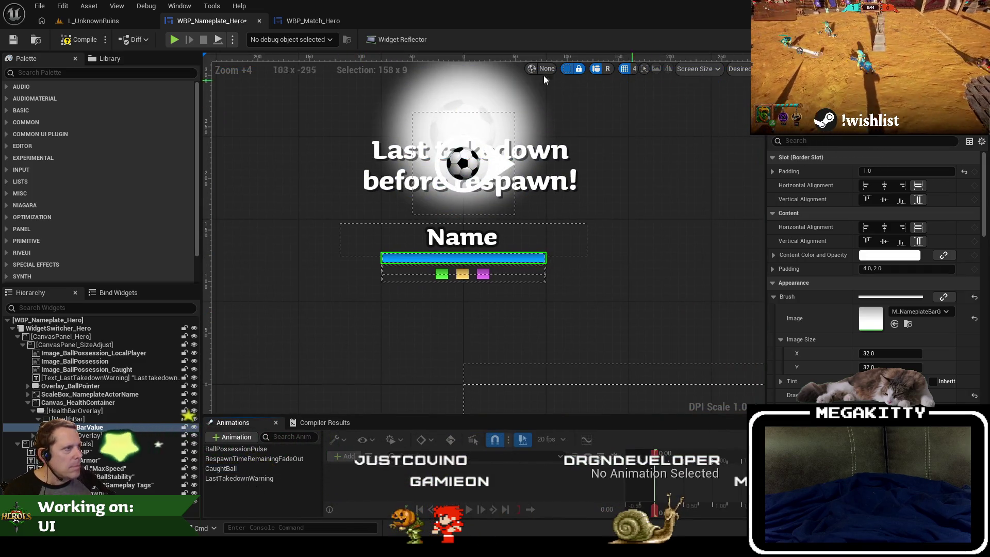
{"action": "left_click", "coordinate": [317, 22]}
{"action": "left_click", "coordinate": [228, 22]}
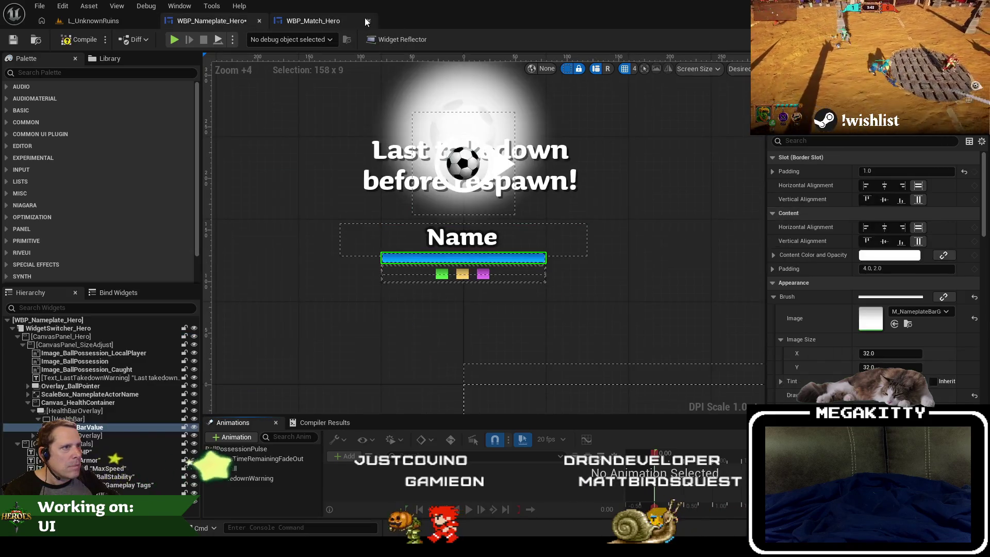
{"action": "left_click", "coordinate": [367, 22]}
{"action": "left_click", "coordinate": [967, 39]}
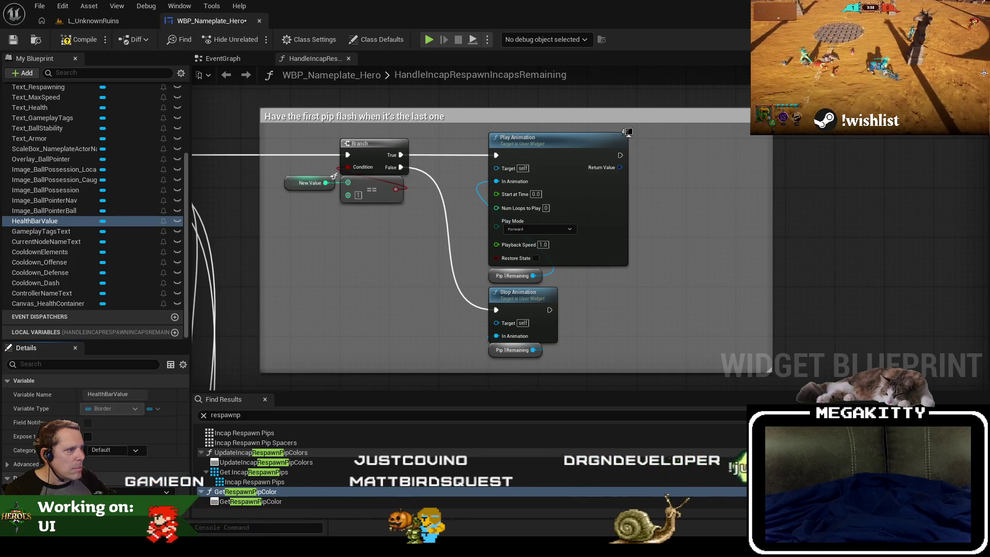
{"action": "left_click_drag", "start_coordinate": [496, 181], "coordinate": [605, 189]}
{"action": "left_click", "coordinate": [928, 39]}
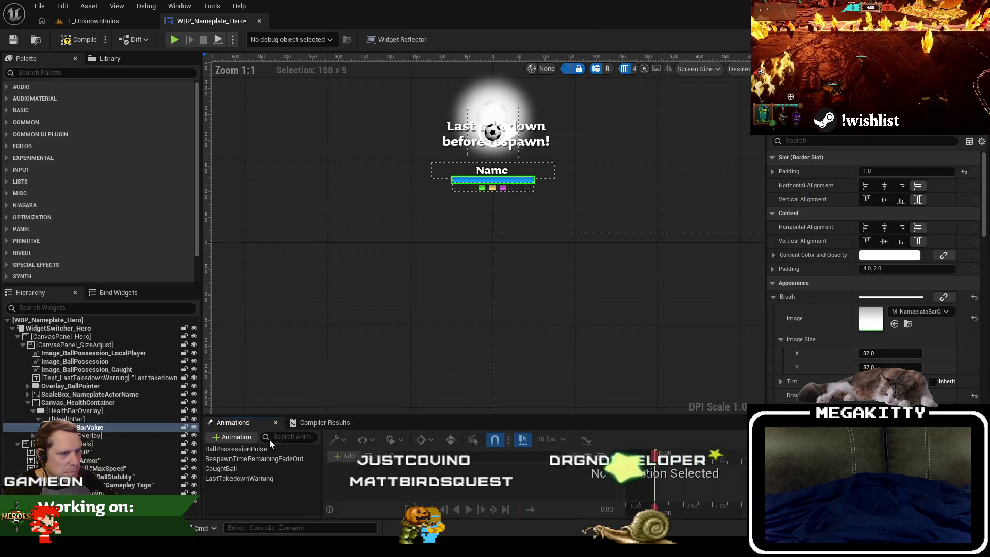
Step: Add a new widget animation named LastTakedownHealthbarPulse
{"action": "left_click", "coordinate": [232, 437]}
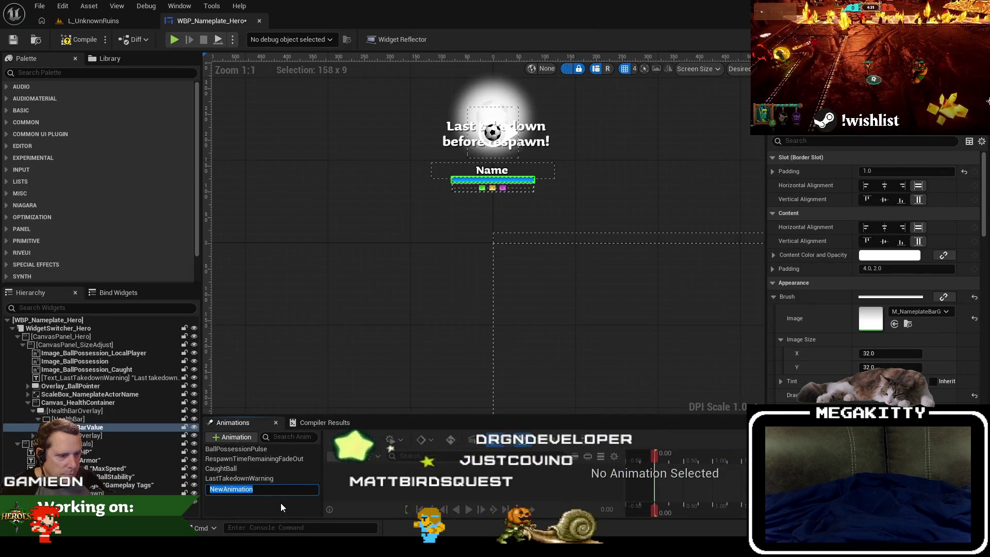
{"action": "type", "text": "LastTake"}
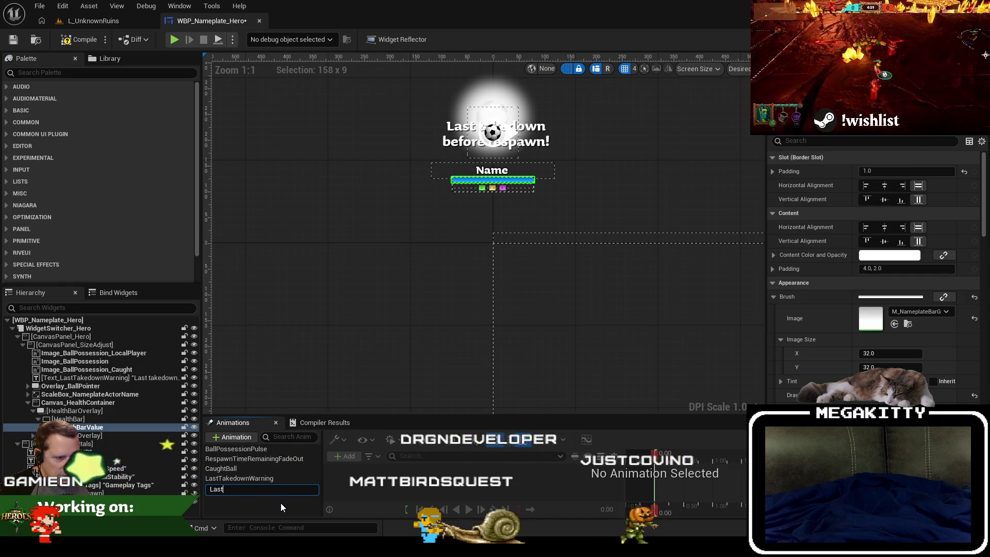
{"action": "key", "text": "Escape"}
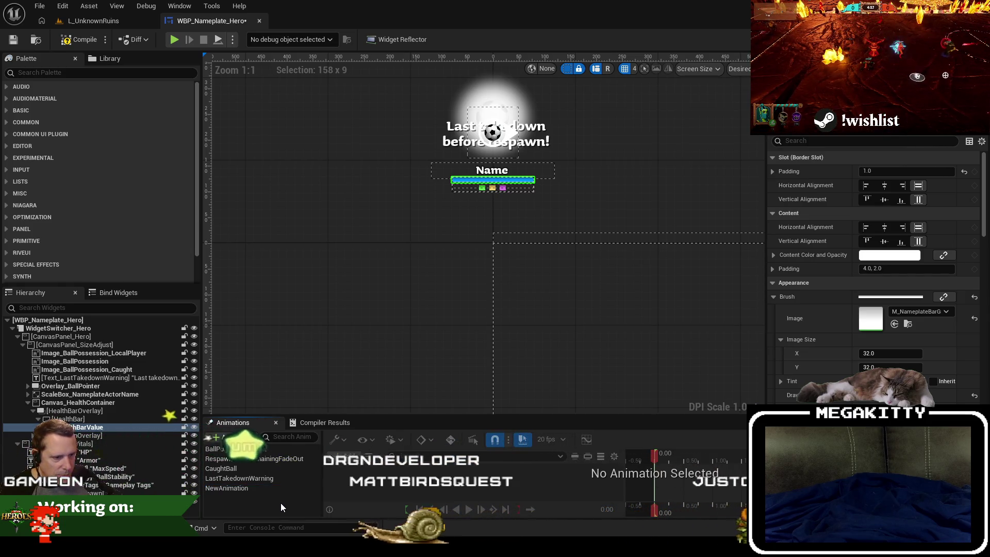
{"action": "left_click", "coordinate": [269, 480]}
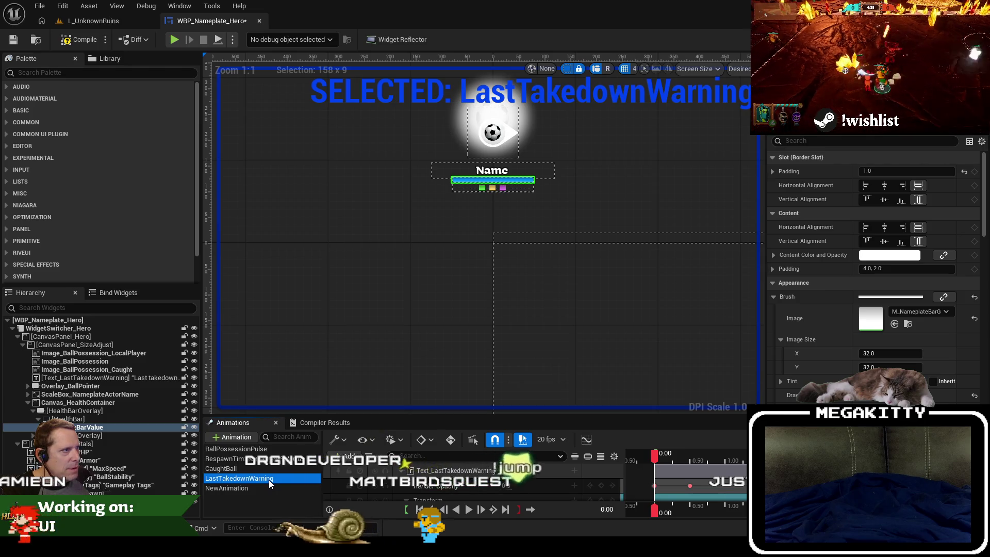
{"action": "left_click", "coordinate": [255, 486]}
{"action": "left_click", "coordinate": [258, 478]}
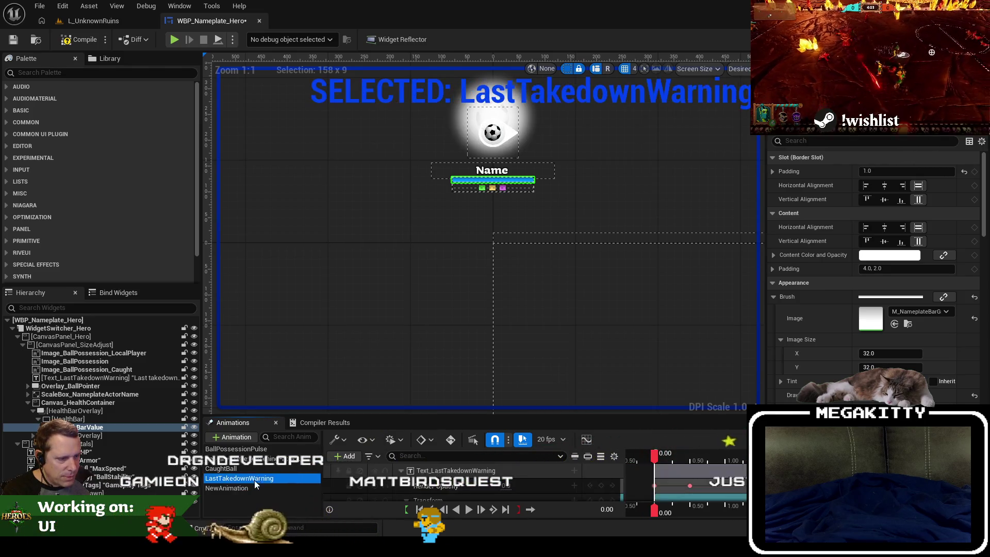
{"action": "double_click", "coordinate": [250, 486]}
{"action": "type", "text": "Las"}
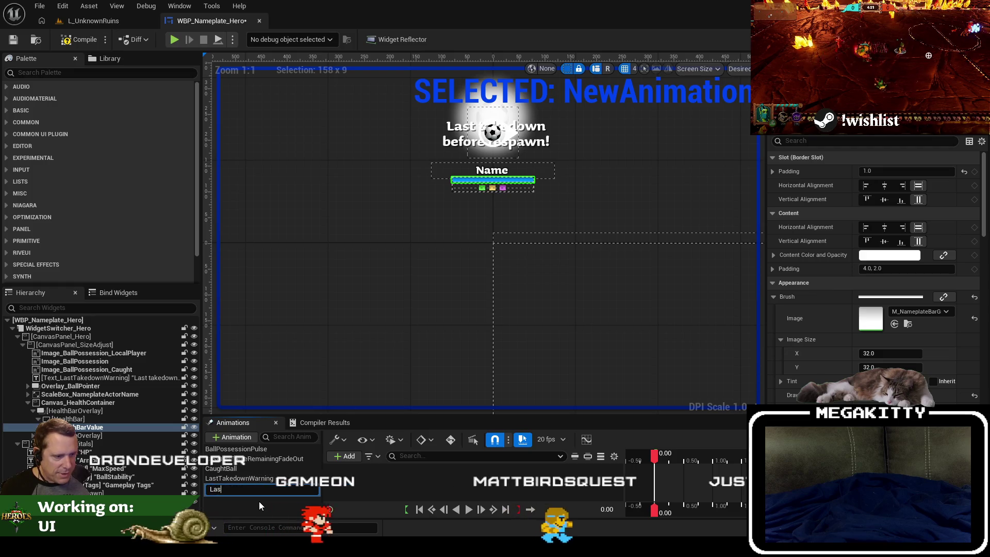
{"action": "type", "text": "tTakedownHealthbar"}
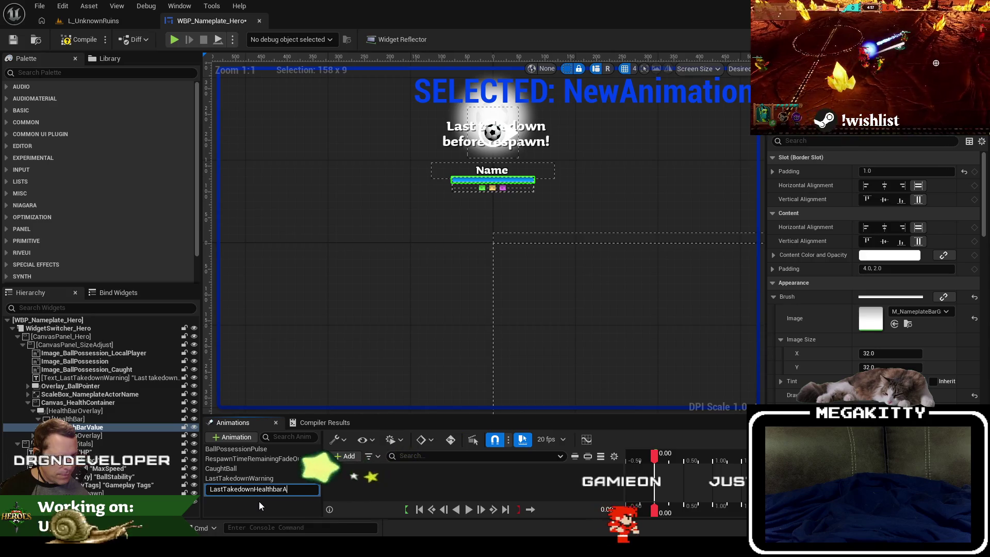
{"action": "type", "text": "Pulse"}
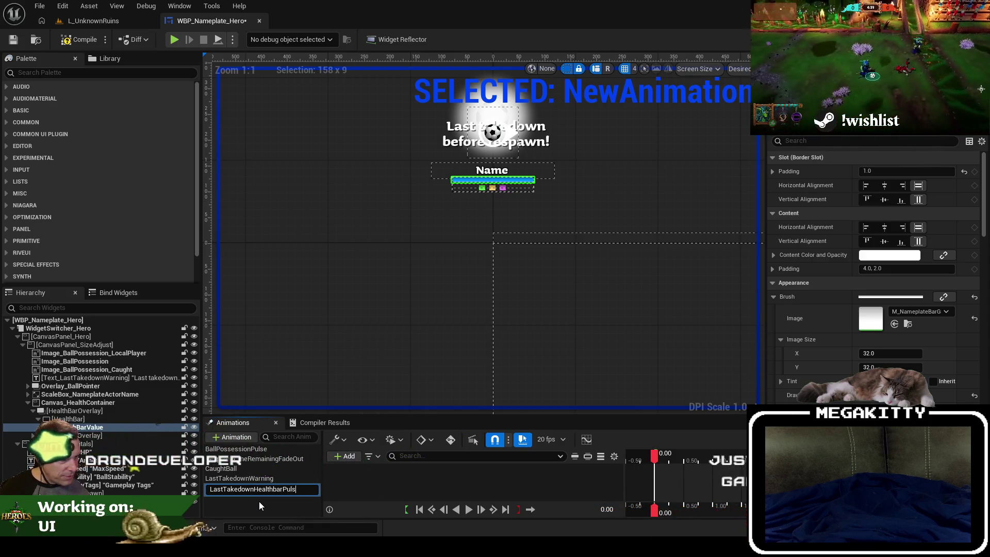
{"action": "key", "text": "Return"}
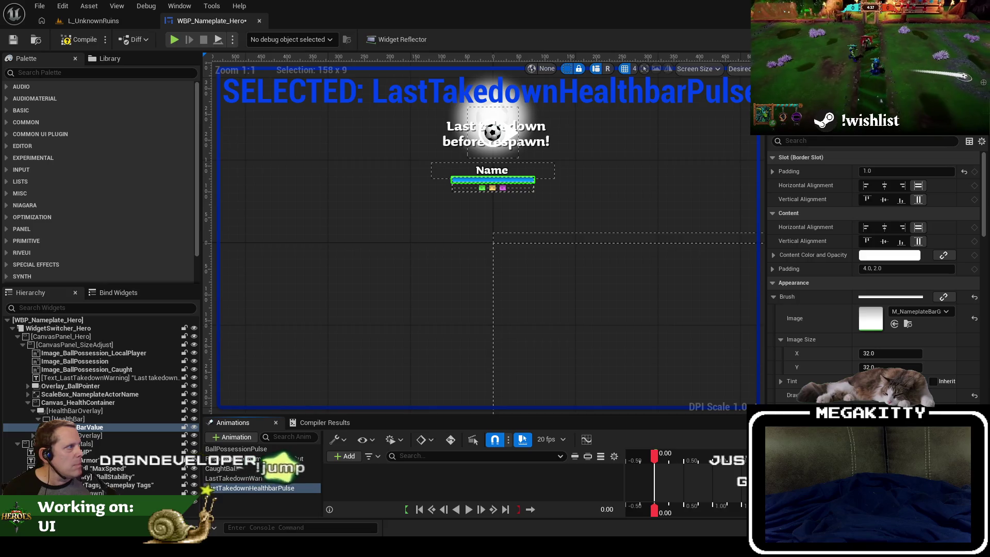
Step: Navigate the HandleIncapRespawnIncapsRemaining graph to the pip-flash comment box
{"action": "left_click", "coordinate": [969, 21]}
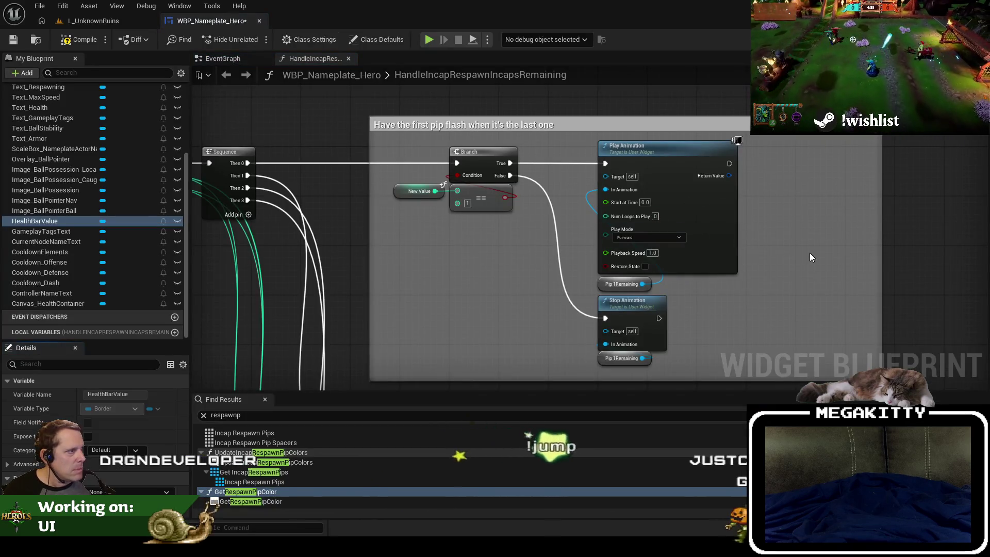
{"action": "left_click_drag", "start_coordinate": [749, 256], "coordinate": [670, 259]}
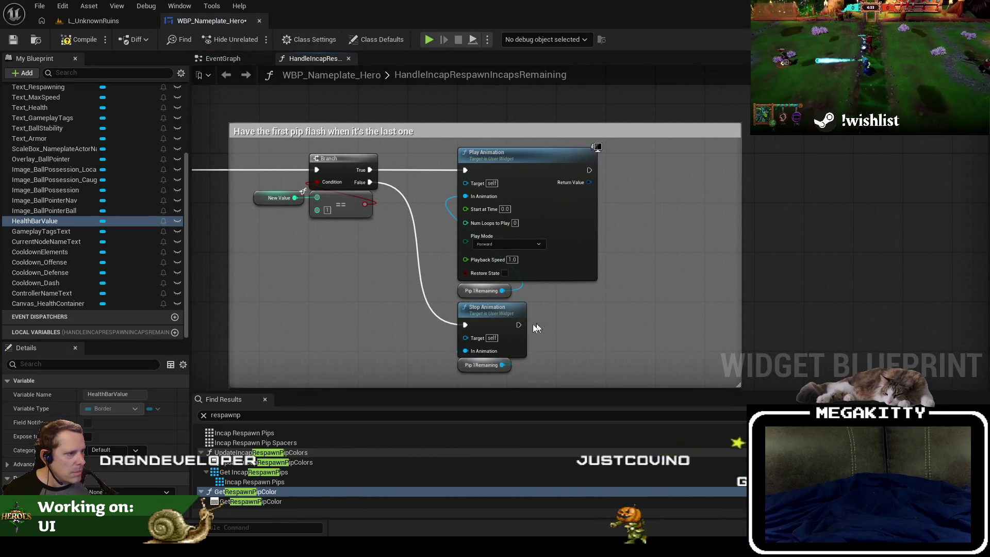
{"action": "scroll", "coordinate": [536, 328], "scroll_direction": "down", "scroll_amount": 4}
{"action": "left_click_drag", "start_coordinate": [547, 369], "coordinate": [547, 259]}
{"action": "scroll", "coordinate": [547, 259], "scroll_direction": "up", "scroll_amount": 4}
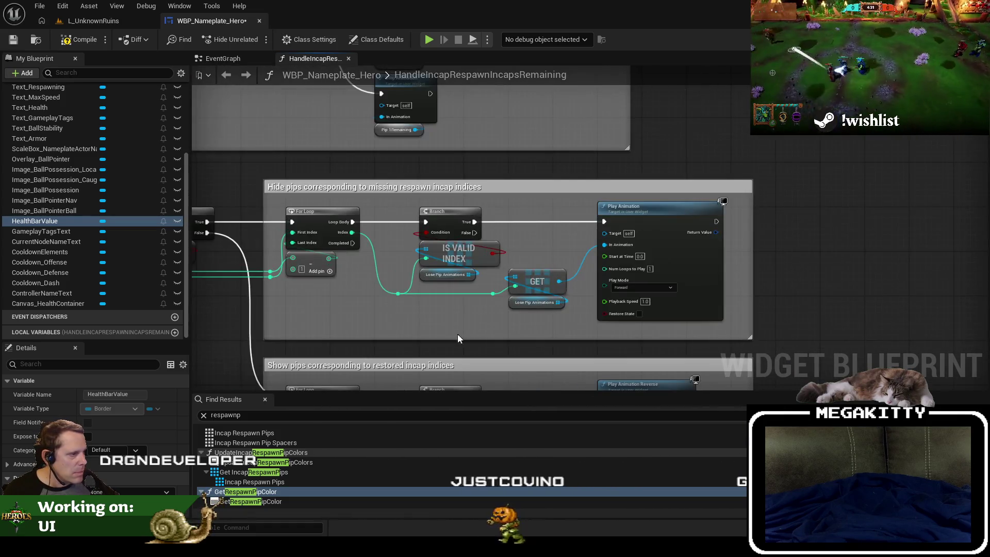
{"action": "left_click_drag", "start_coordinate": [458, 336], "coordinate": [492, 108]}
{"action": "left_click_drag", "start_coordinate": [492, 289], "coordinate": [503, 148]}
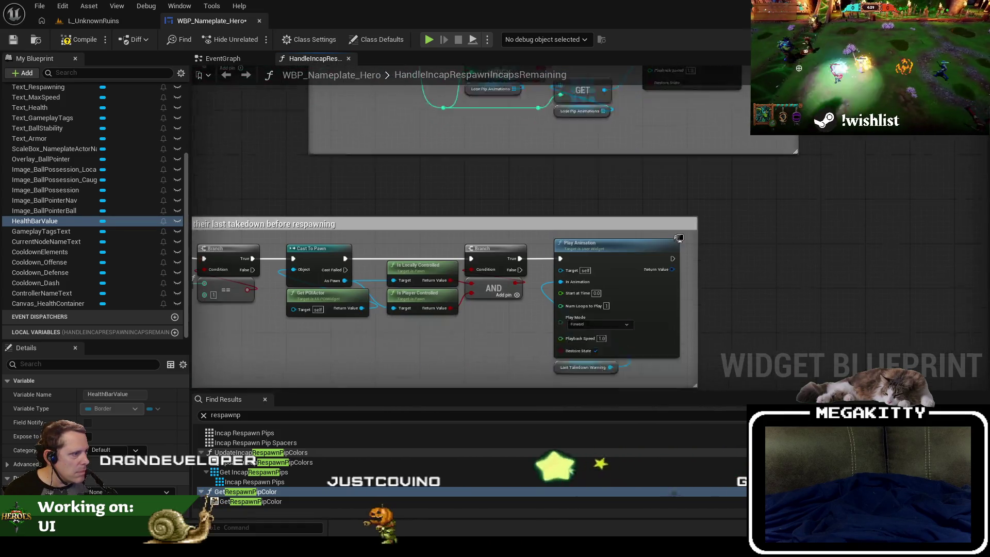
{"action": "mouse_move", "coordinate": [489, 367]}
{"action": "left_mouse_down"}
{"action": "mouse_move", "coordinate": [489, 294]}
{"action": "mouse_move", "coordinate": [677, 326]}
{"action": "mouse_move", "coordinate": [548, 347]}
{"action": "mouse_move", "coordinate": [665, 464]}
{"action": "mouse_move", "coordinate": [604, 357]}
{"action": "left_mouse_up"}
{"action": "scroll", "coordinate": [489, 294], "scroll_direction": "up", "scroll_amount": 1}
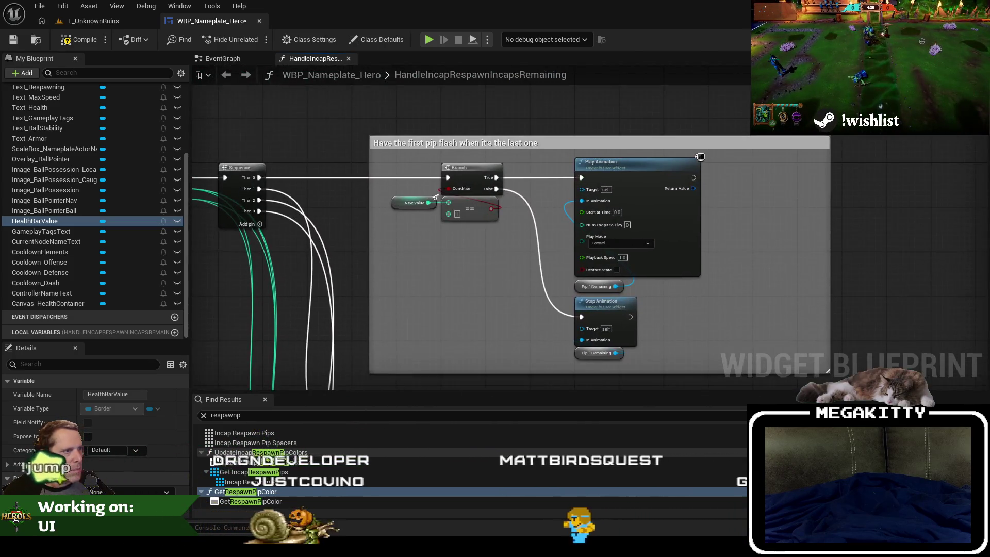
{"action": "left_click_drag", "start_coordinate": [442, 194], "coordinate": [373, 177]}
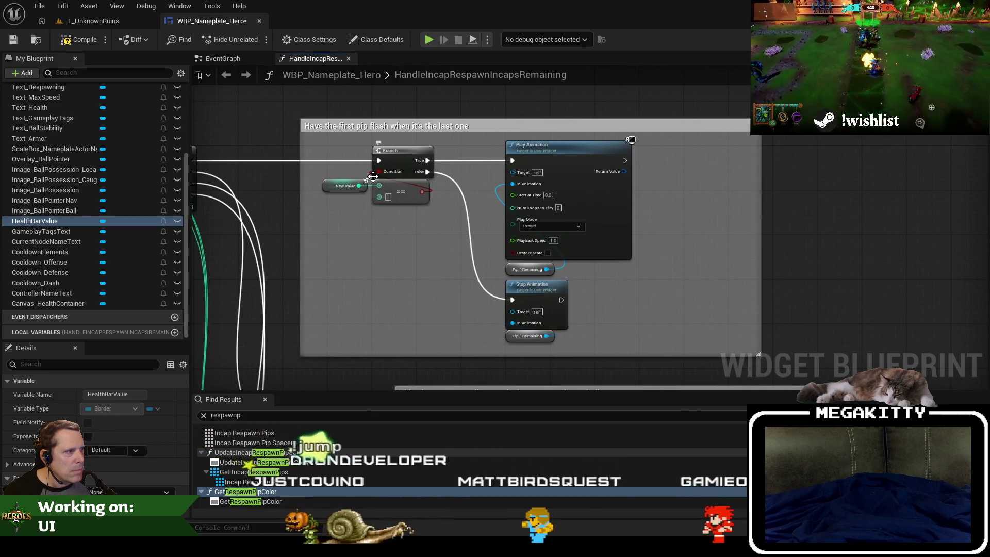
{"action": "mouse_move", "coordinate": [274, 181]}
{"action": "left_mouse_down"}
{"action": "mouse_move", "coordinate": [371, 172]}
{"action": "mouse_move", "coordinate": [284, 191]}
{"action": "left_mouse_up"}
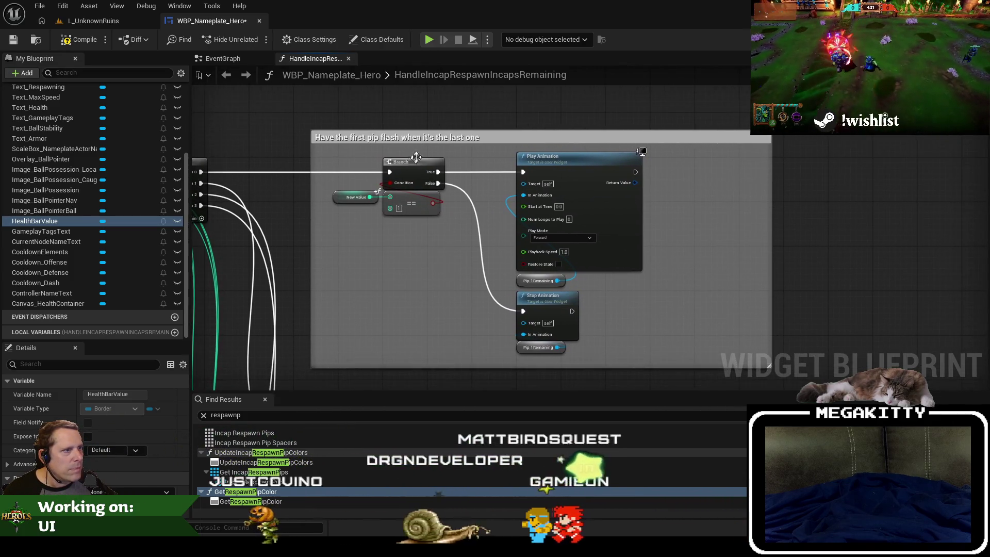
Step: Retitle the comment 'Have the health bar flash when the hero has one more takedown before respawn'
{"action": "left_click", "coordinate": [371, 138]}
{"action": "double_click", "coordinate": [372, 137]}
{"action": "type", "text": "healt"}
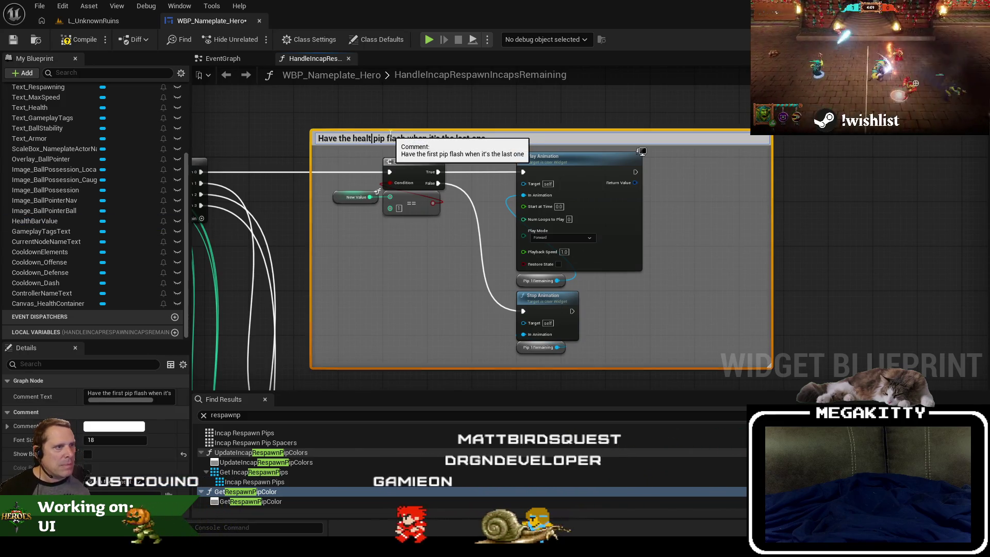
{"action": "type", "text": "h bar"}
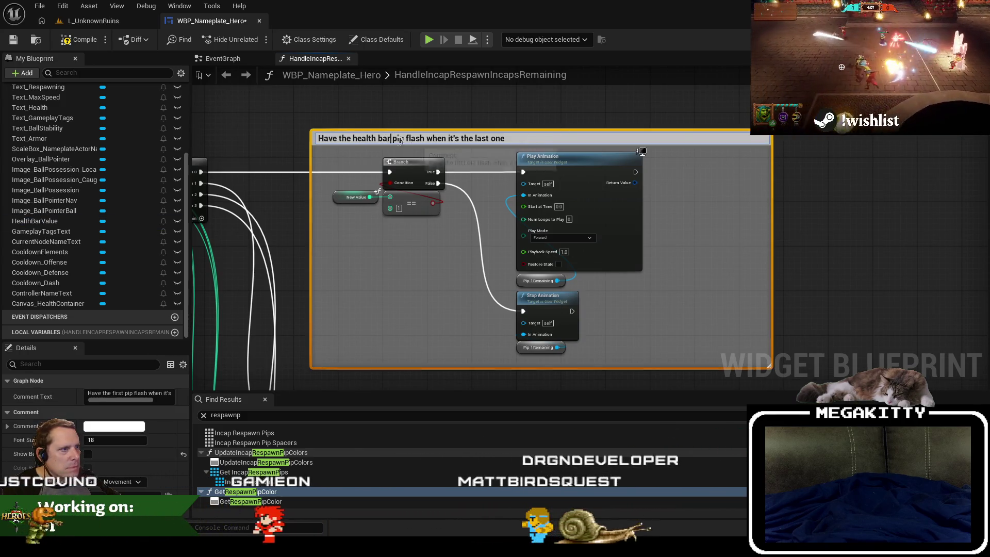
{"action": "key", "text": "Delete"}
{"action": "key", "text": "Delete"}
{"action": "key", "text": "Delete"}
{"action": "left_click_drag", "start_coordinate": [437, 138], "coordinate": [580, 144]}
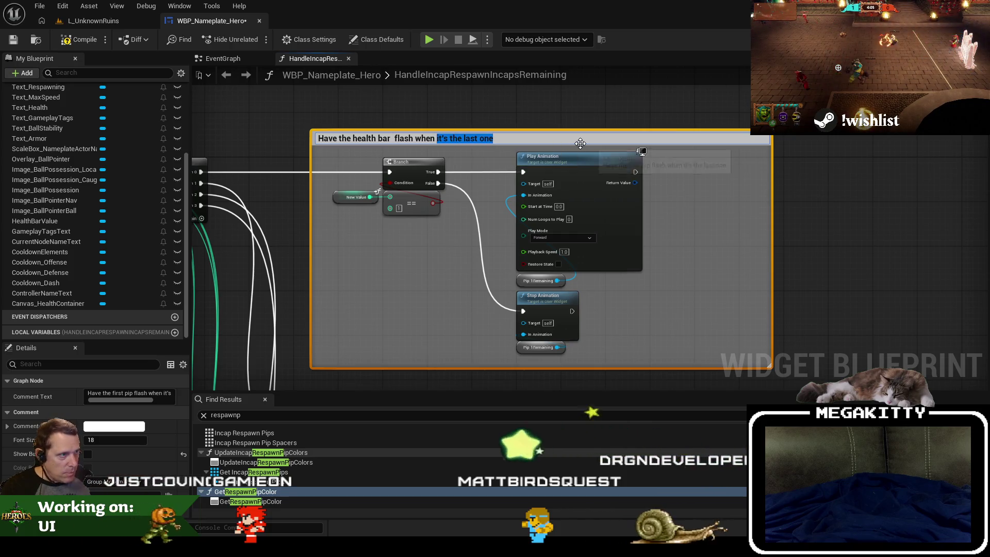
{"action": "type", "text": "the player"}
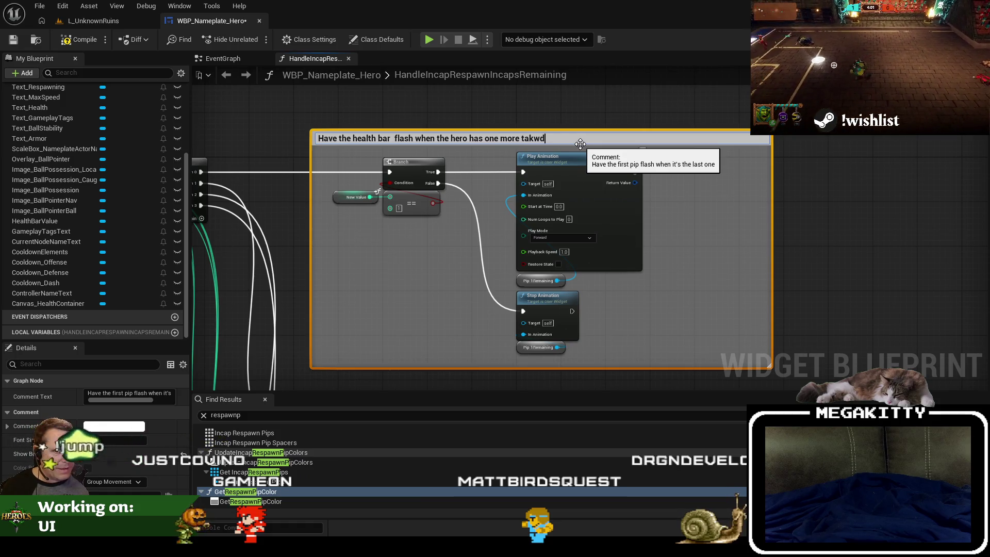
{"action": "key", "text": "BackSpace"}
{"action": "key", "text": "BackSpace"}
{"action": "type", "text": "edown before respawn"}
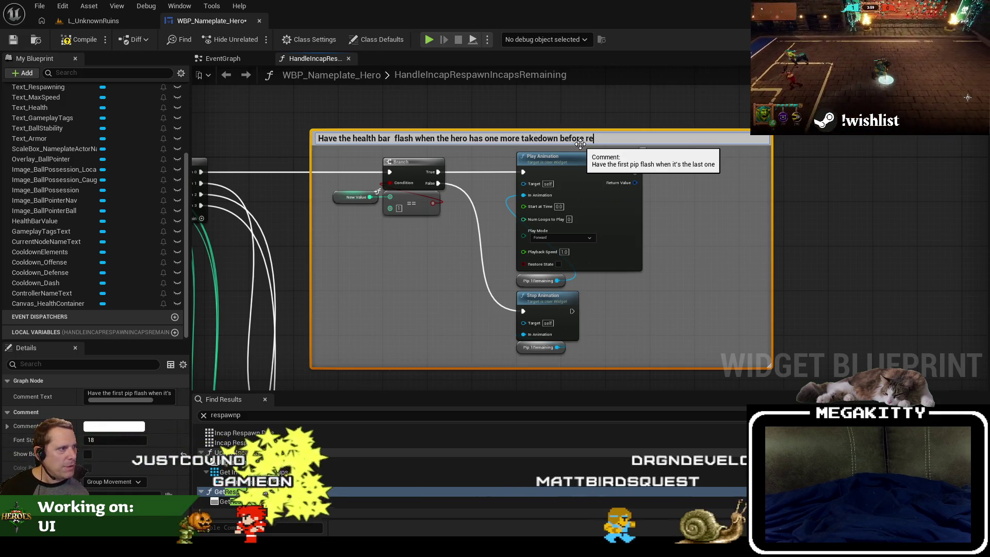
{"action": "key", "text": "Return"}
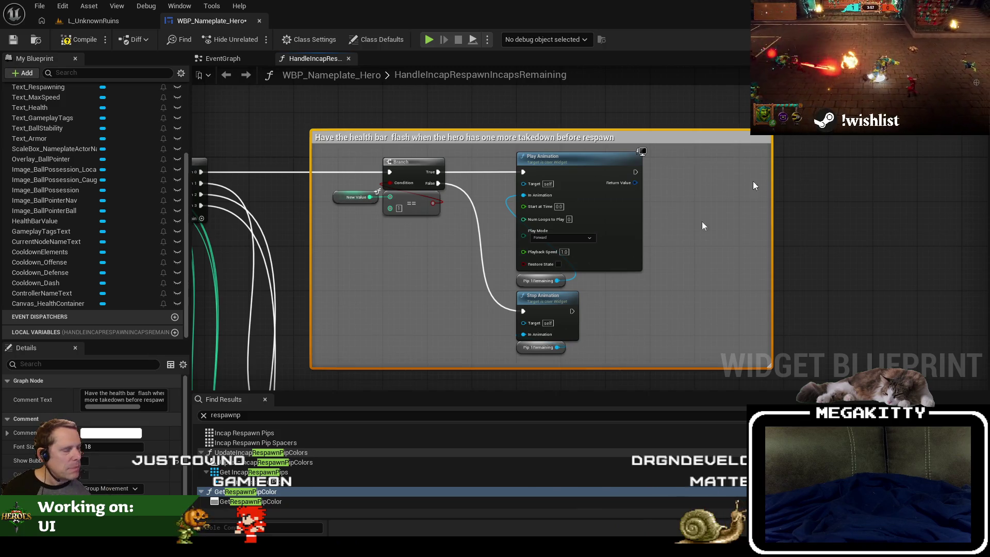
{"action": "left_click", "coordinate": [949, 39]}
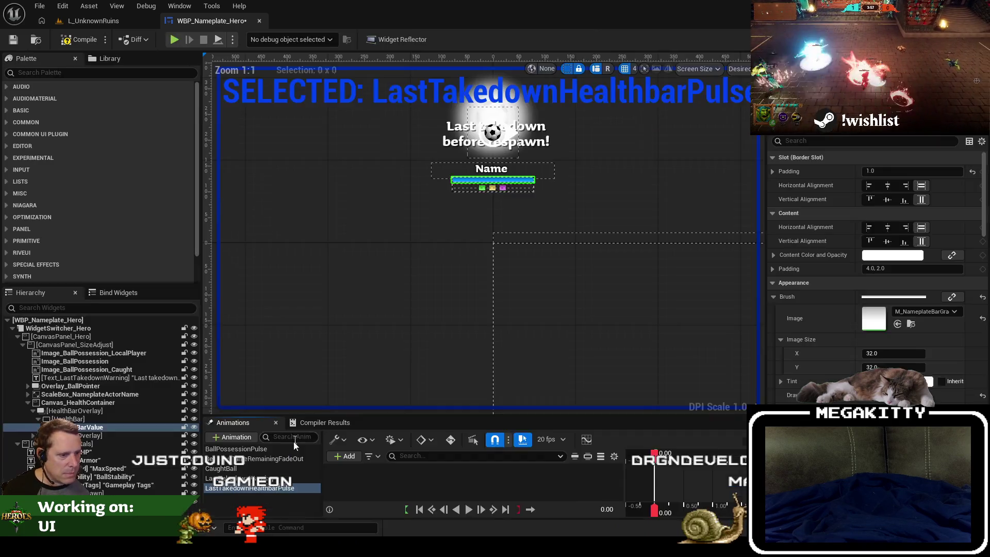
Step: Connect a LastTakedownHealthbarPulse getter to Play Animation and delete the old Pip 1Remaining getter
{"action": "left_click", "coordinate": [296, 489]}
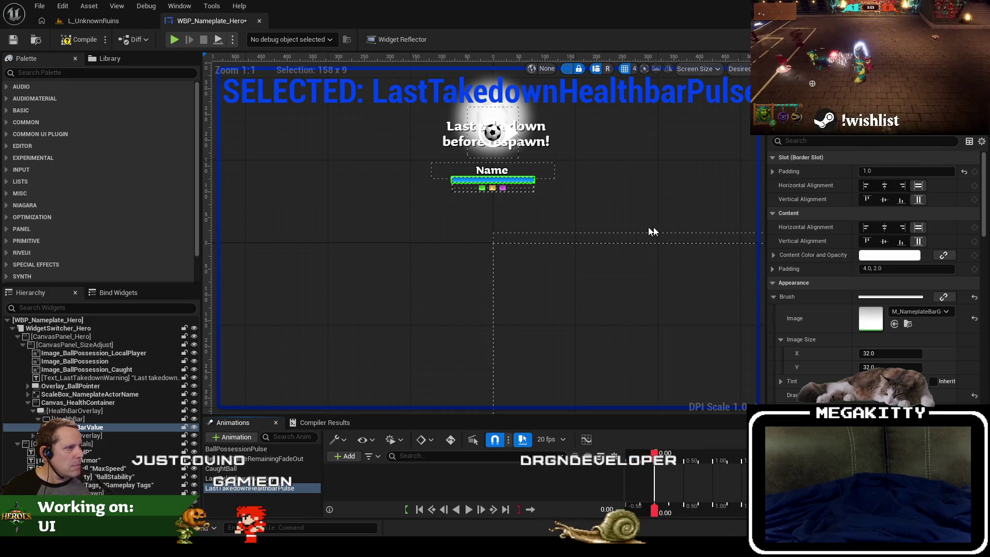
{"action": "key", "text": "alt+Left"}
{"action": "scroll", "coordinate": [542, 301], "scroll_direction": "up", "scroll_amount": 2}
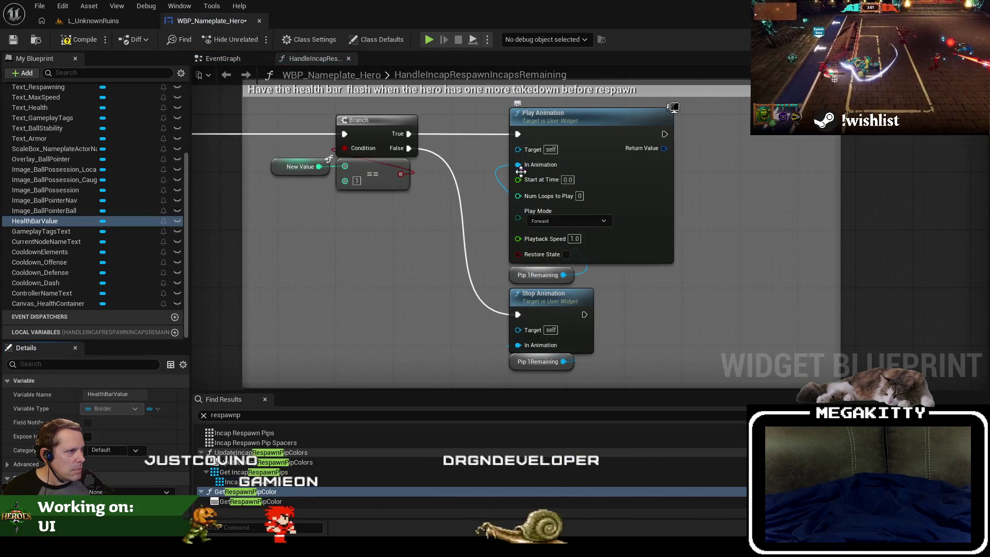
{"action": "left_click_drag", "start_coordinate": [517, 165], "coordinate": [425, 205]}
{"action": "type", "text": "getlast"}
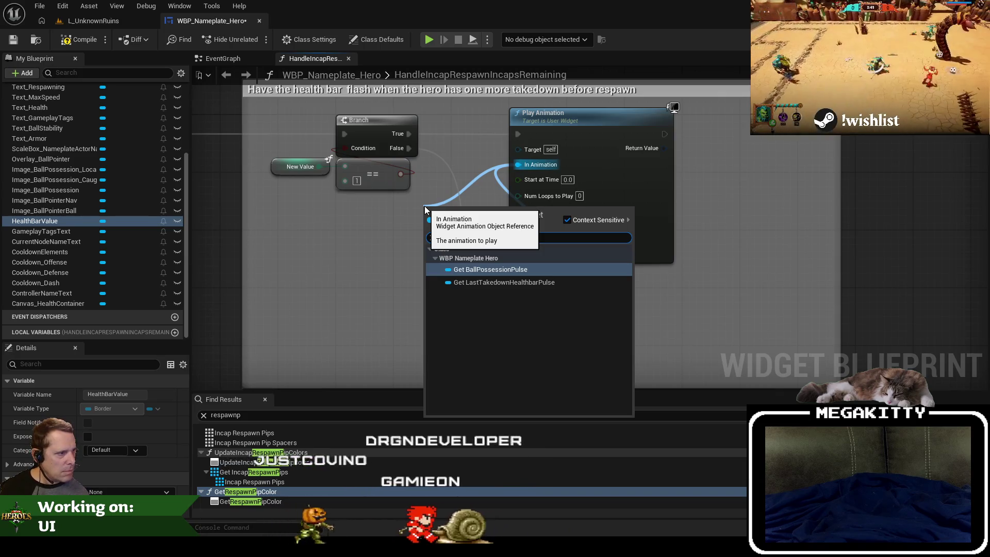
{"action": "key", "text": "Down"}
{"action": "key", "text": "Return"}
{"action": "left_click", "coordinate": [538, 275]}
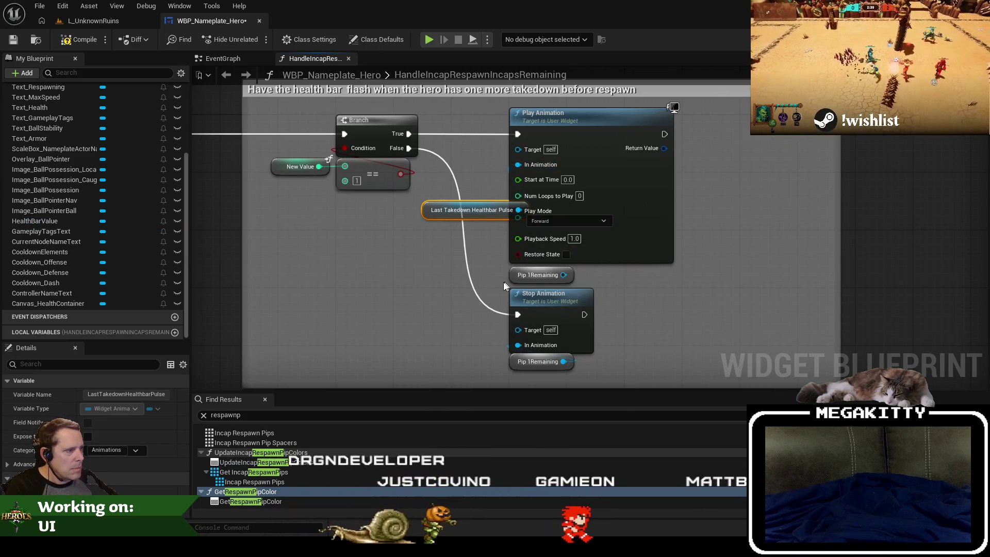
{"action": "key", "text": "Delete"}
{"action": "mouse_move", "coordinate": [476, 217]}
{"action": "left_mouse_down"}
{"action": "mouse_move", "coordinate": [577, 280]}
{"action": "mouse_move", "coordinate": [534, 270]}
{"action": "mouse_move", "coordinate": [517, 286]}
{"action": "left_mouse_up"}
Step: Duplicate the pulse getter into Stop Animation's In Animation pin, then return to the Designer
{"action": "key", "text": "ctrl+c"}
{"action": "key", "text": "ctrl+v"}
{"action": "left_click", "coordinate": [535, 309]}
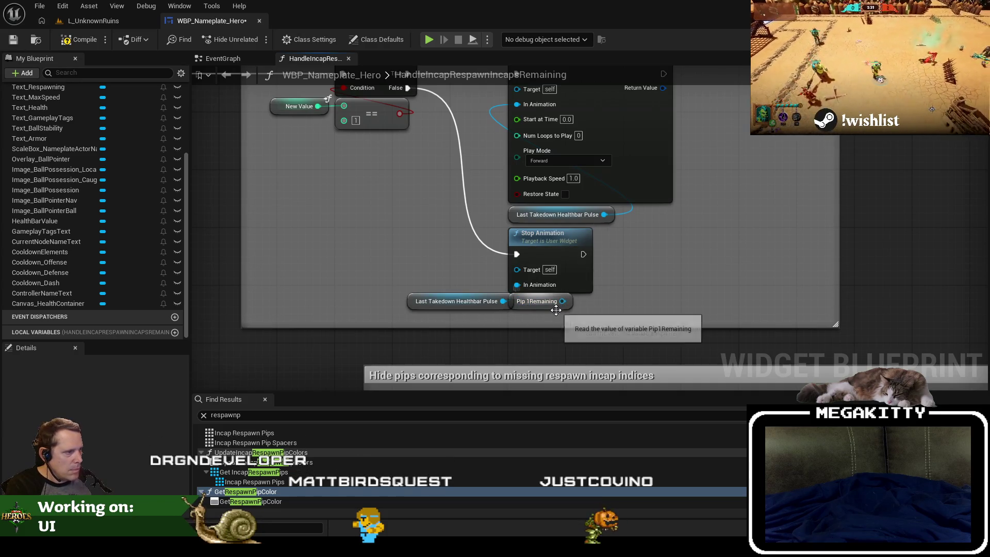
{"action": "left_click_drag", "start_coordinate": [466, 309], "coordinate": [578, 310]}
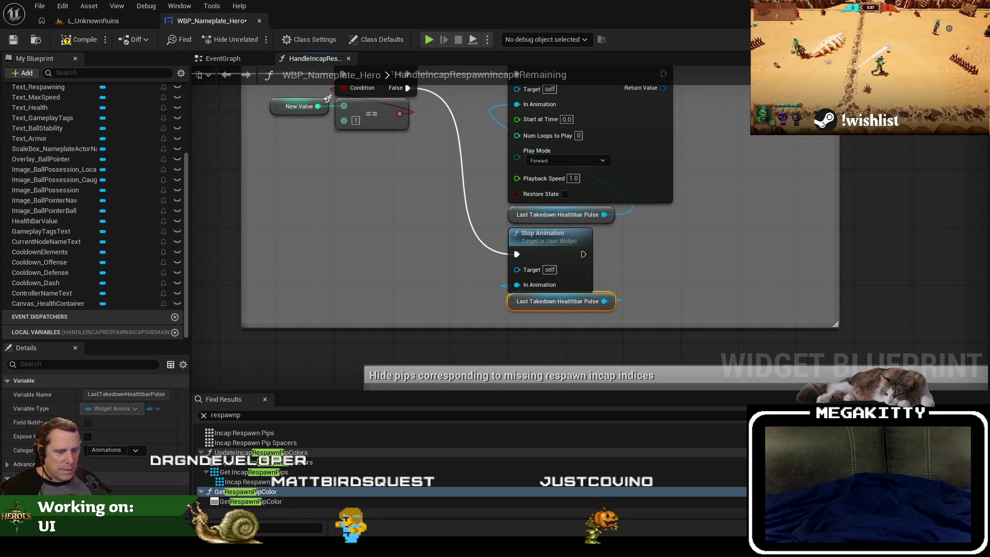
{"action": "left_click", "coordinate": [944, 39]}
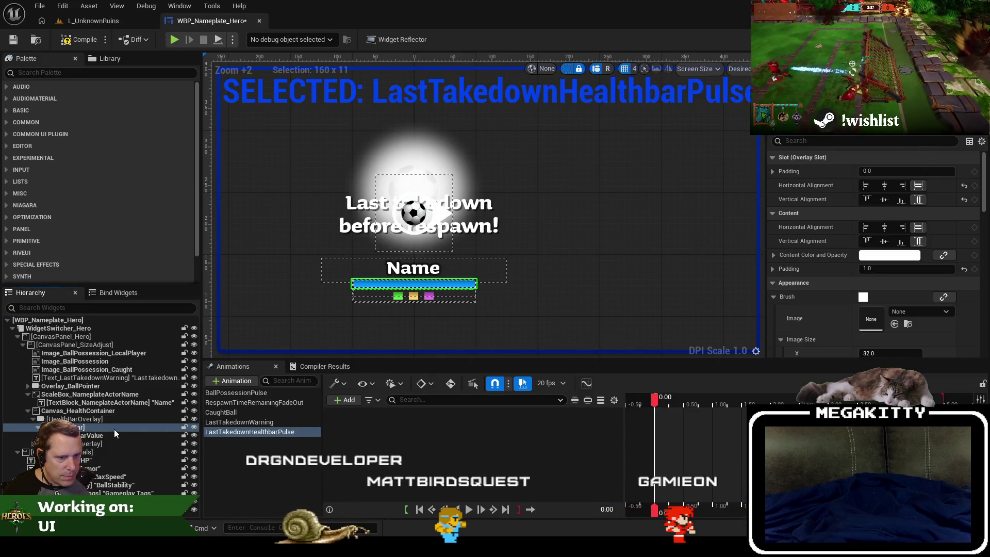
Step: Add a HealthBar track with a Render Opacity sub-track to the pulse animation
{"action": "left_click", "coordinate": [344, 400]}
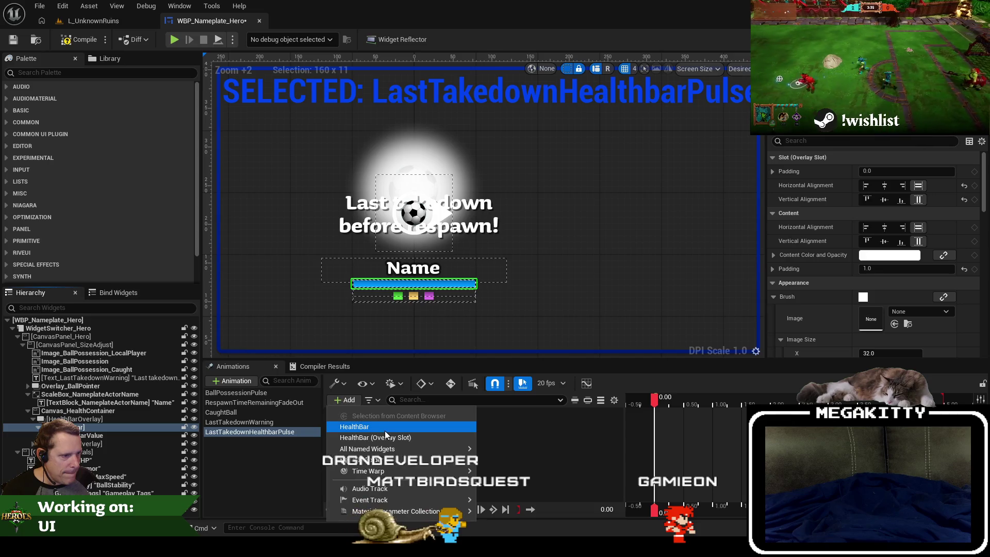
{"action": "left_click", "coordinate": [375, 428]}
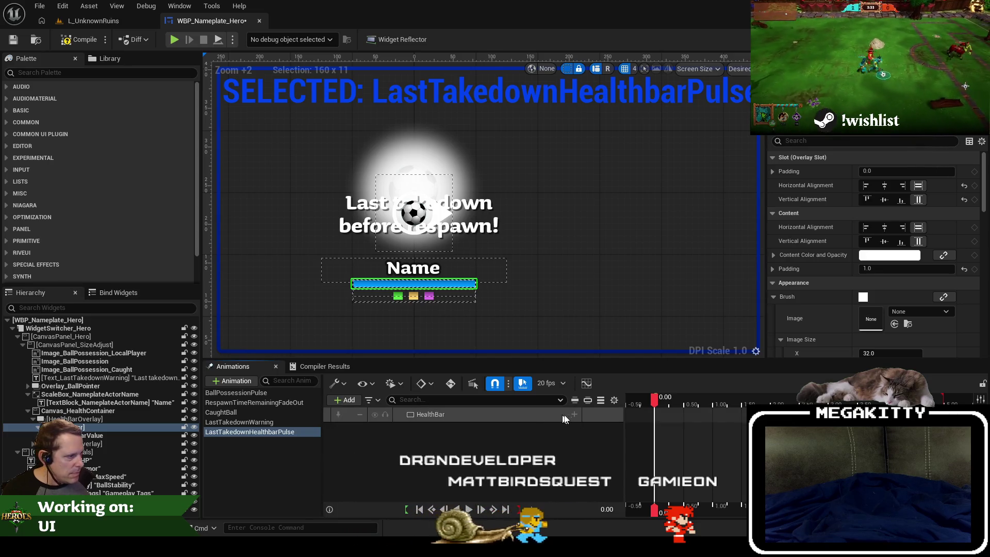
{"action": "left_click", "coordinate": [574, 414]}
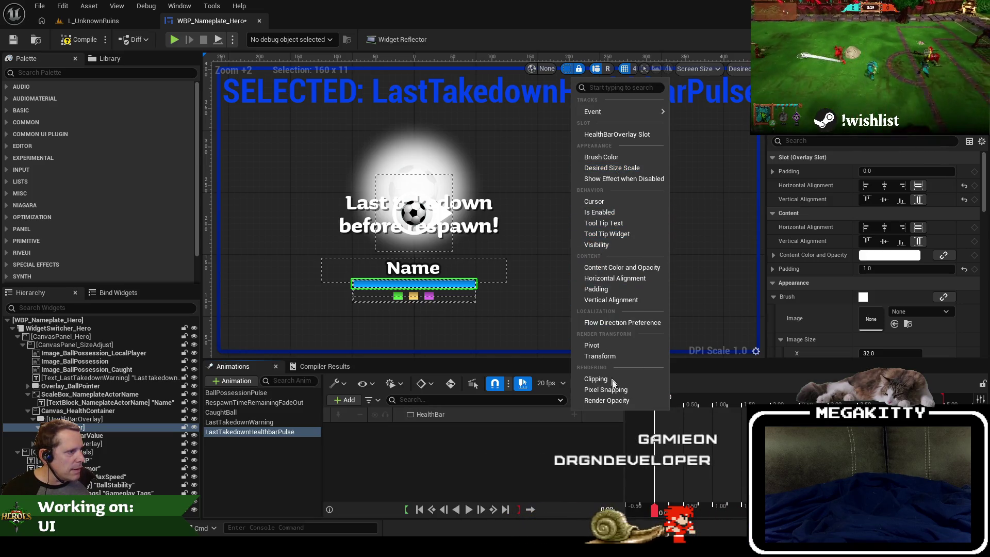
{"action": "left_click", "coordinate": [621, 400]}
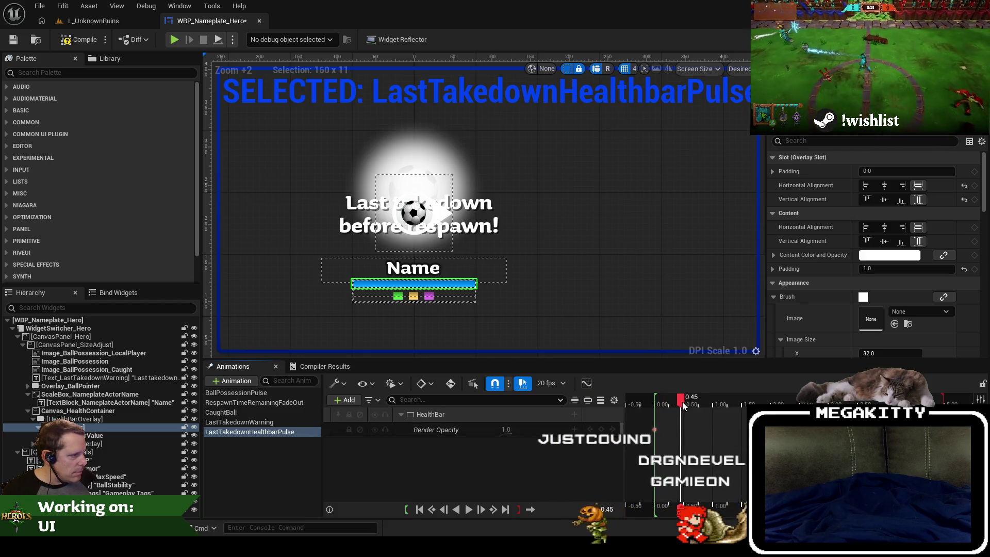
Step: Key Render Opacity at 0.4, scrub to preview it, then delete the trial Render Opacity track
{"action": "left_click_drag", "start_coordinate": [682, 403], "coordinate": [717, 409]}
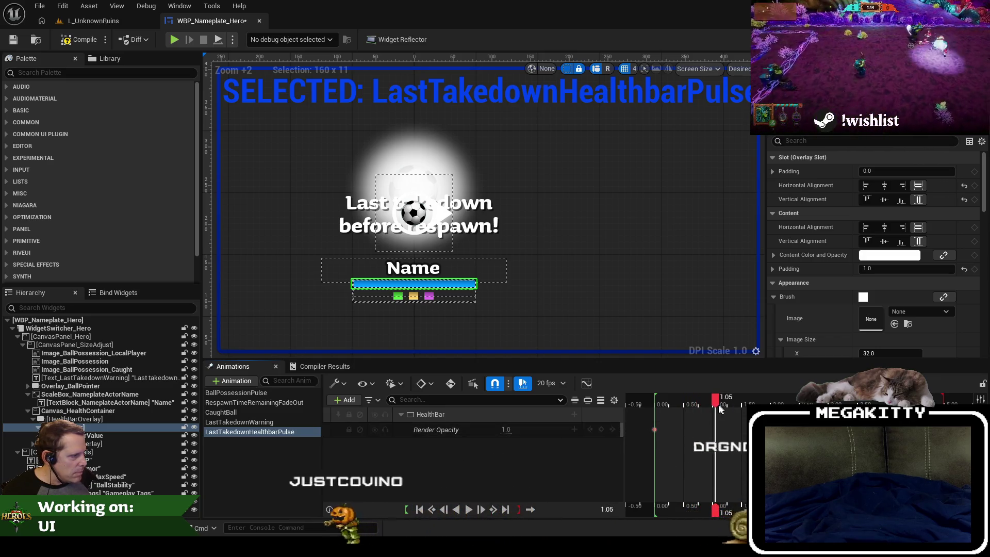
{"action": "left_click", "coordinate": [511, 429]}
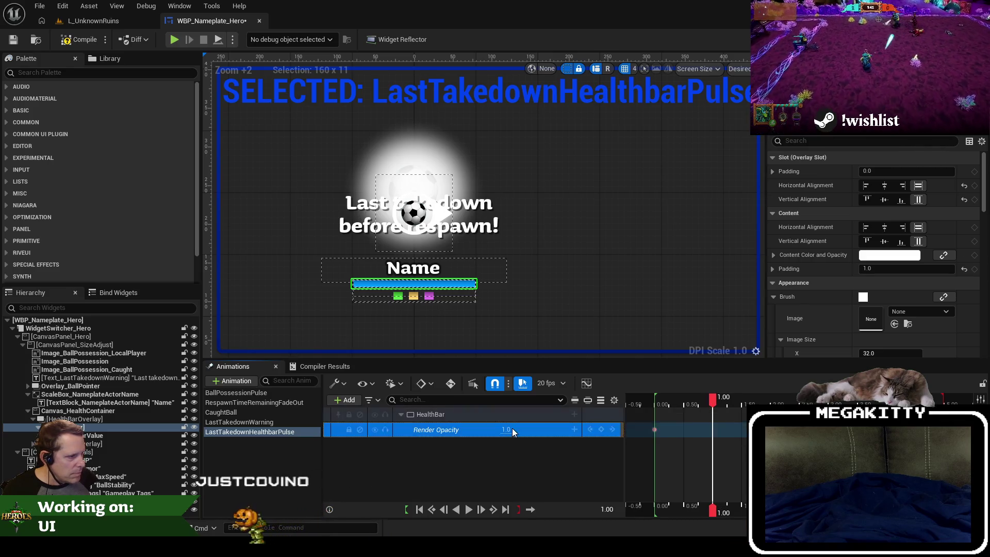
{"action": "type", "text": "0.4"}
{"action": "key", "text": "Return"}
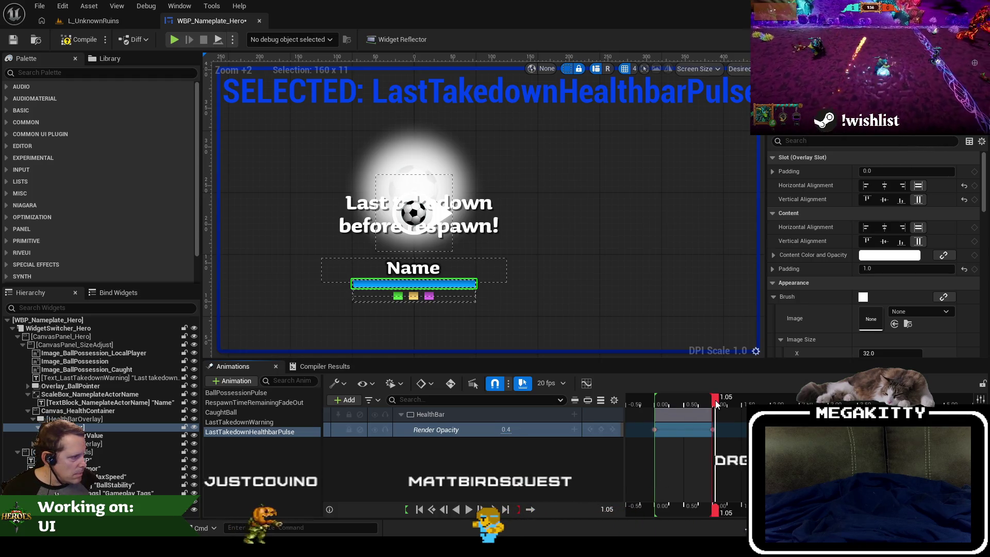
{"action": "left_click_drag", "start_coordinate": [641, 408], "coordinate": [767, 404]}
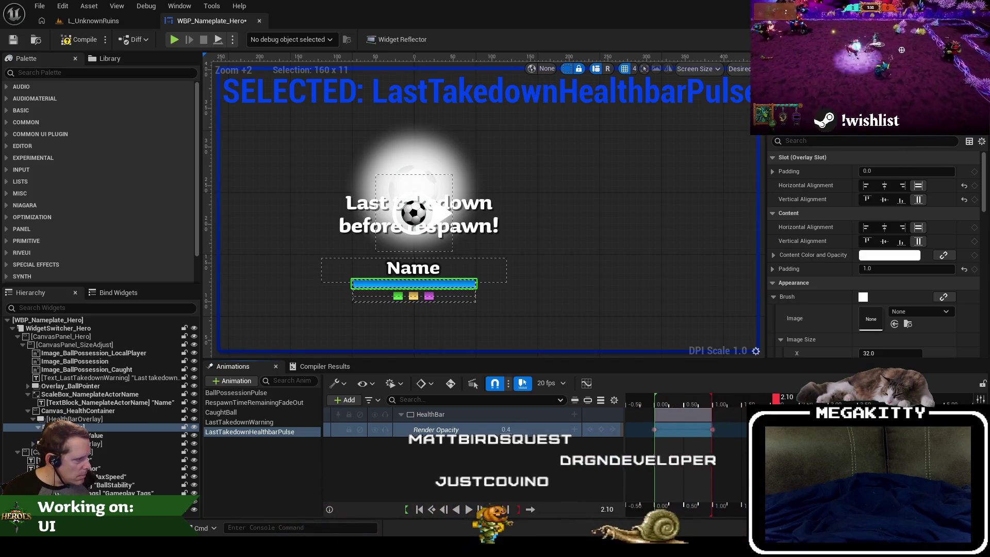
{"action": "left_click_drag", "start_coordinate": [501, 429], "coordinate": [546, 429]}
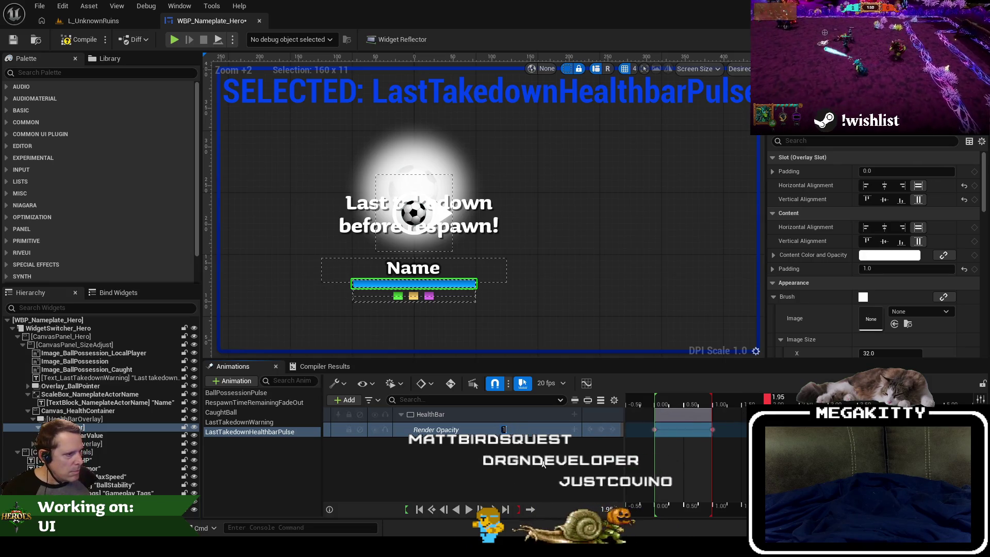
{"action": "left_click", "coordinate": [654, 401]}
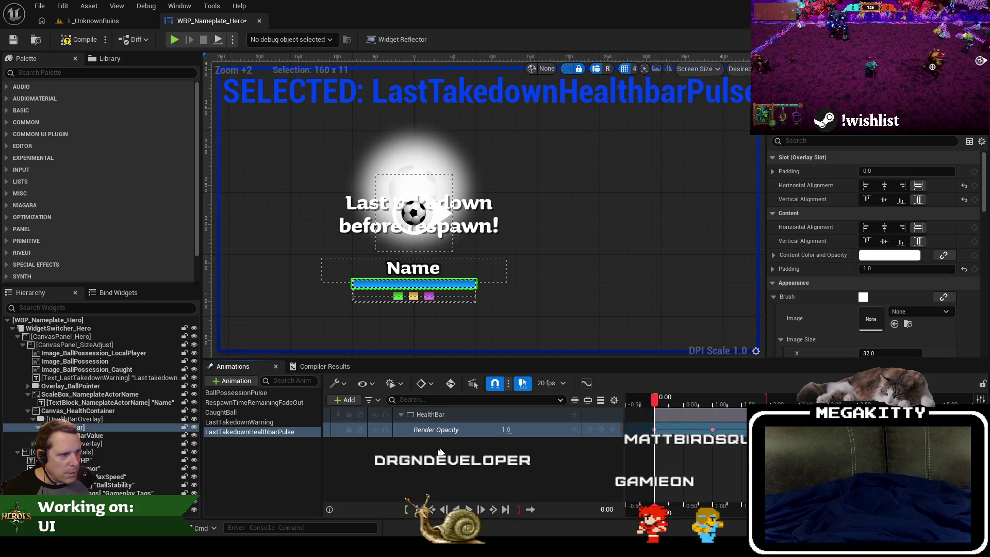
{"action": "scroll", "coordinate": [382, 274], "scroll_direction": "up", "scroll_amount": 2}
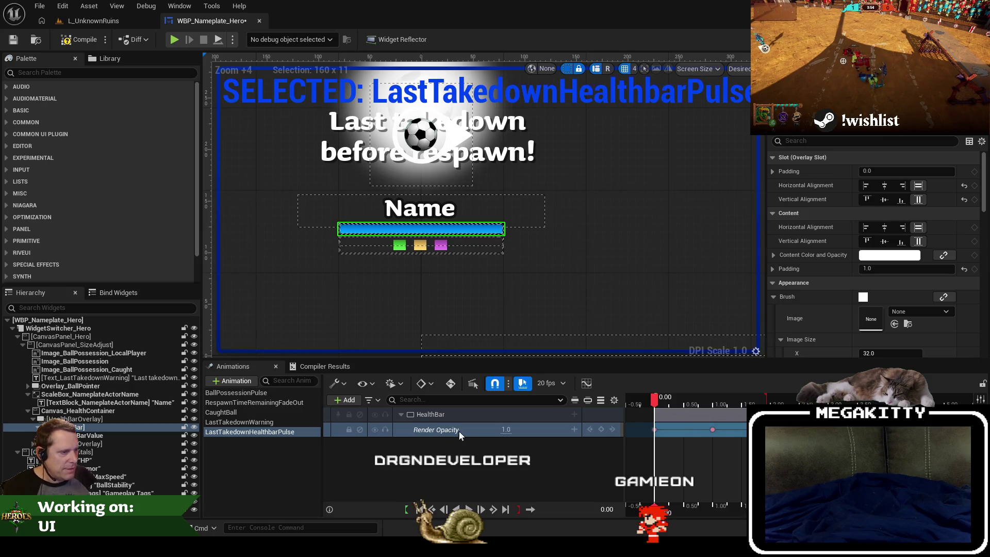
{"action": "key", "text": "Delete"}
{"action": "left_click", "coordinate": [574, 414]}
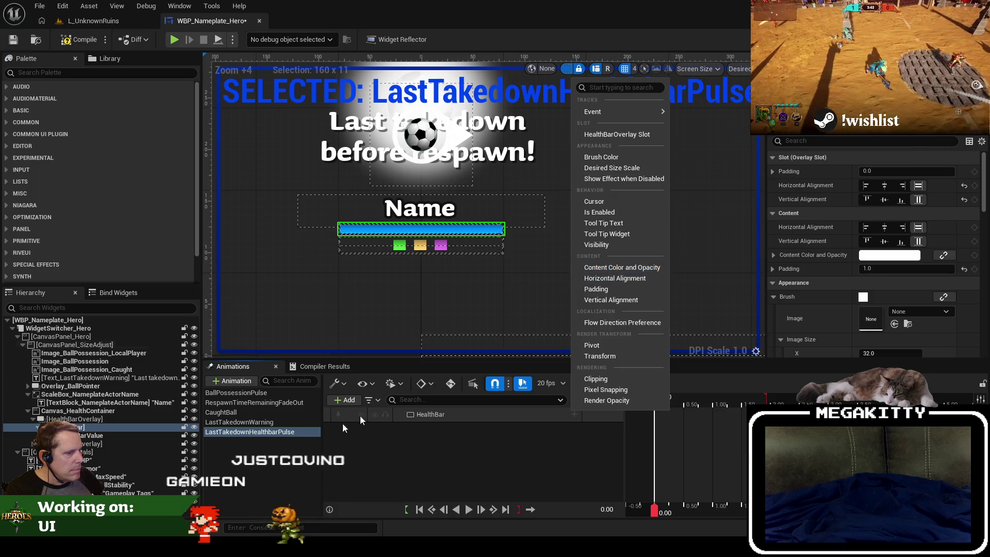
Step: Add a Content Color and Opacity track to HealthBar and leave its R, G, B channels at 1.0
{"action": "left_click", "coordinate": [622, 267]}
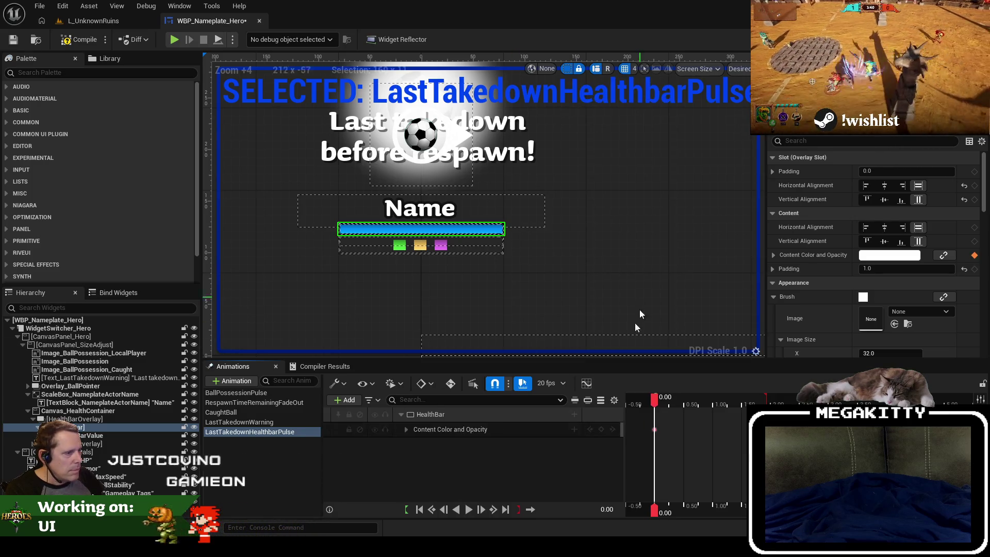
{"action": "left_click", "coordinate": [411, 429]}
{"action": "left_click", "coordinate": [407, 429]}
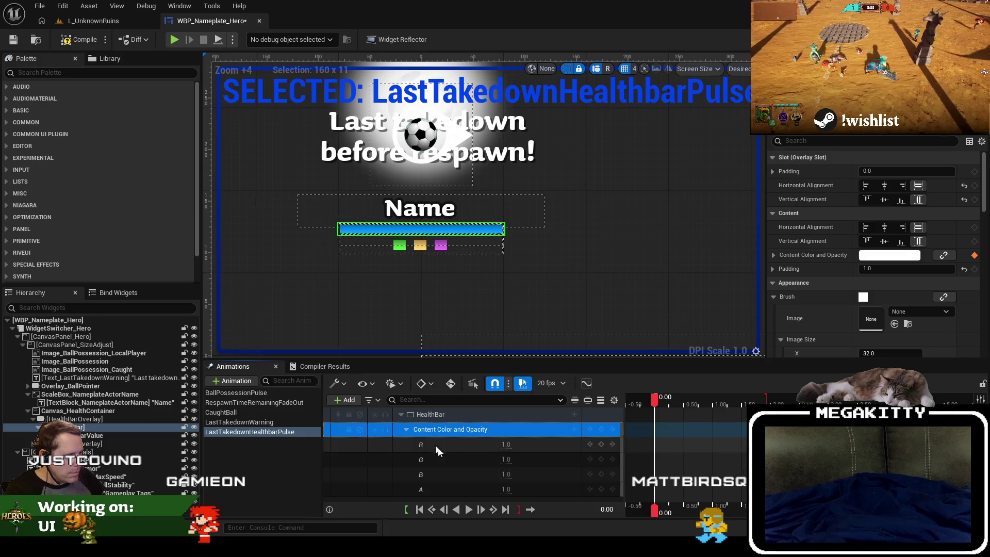
{"action": "key", "text": "Return"}
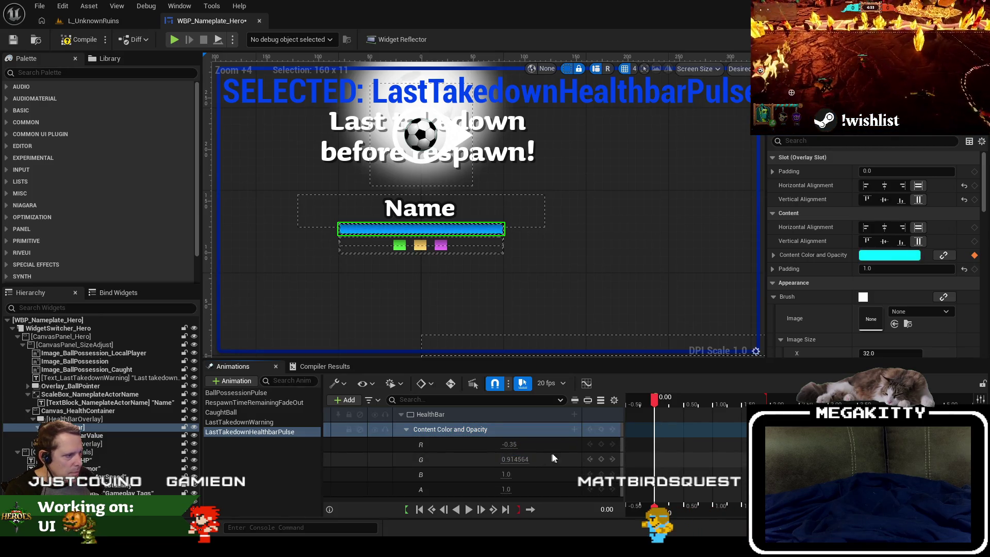
{"action": "left_click", "coordinate": [517, 459]}
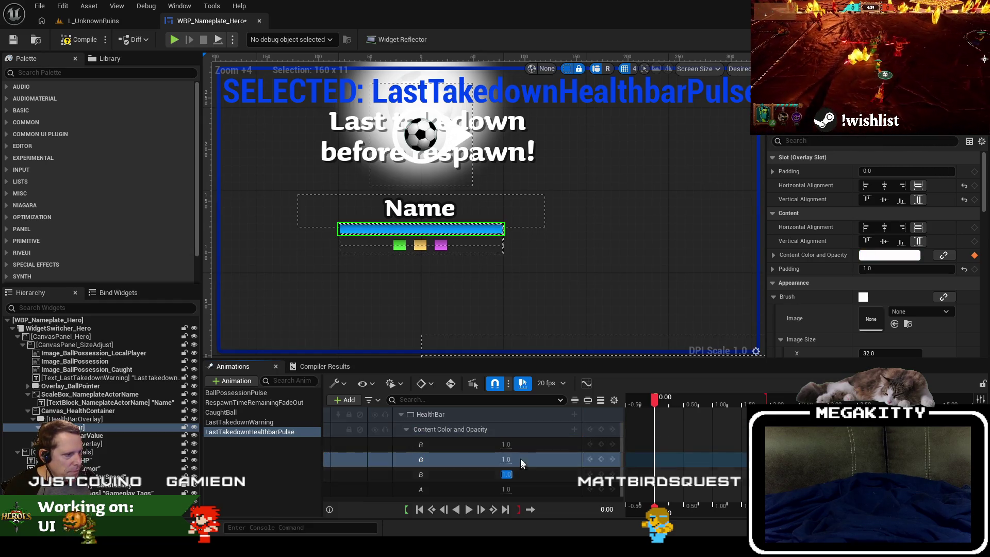
{"action": "left_click", "coordinate": [536, 450]}
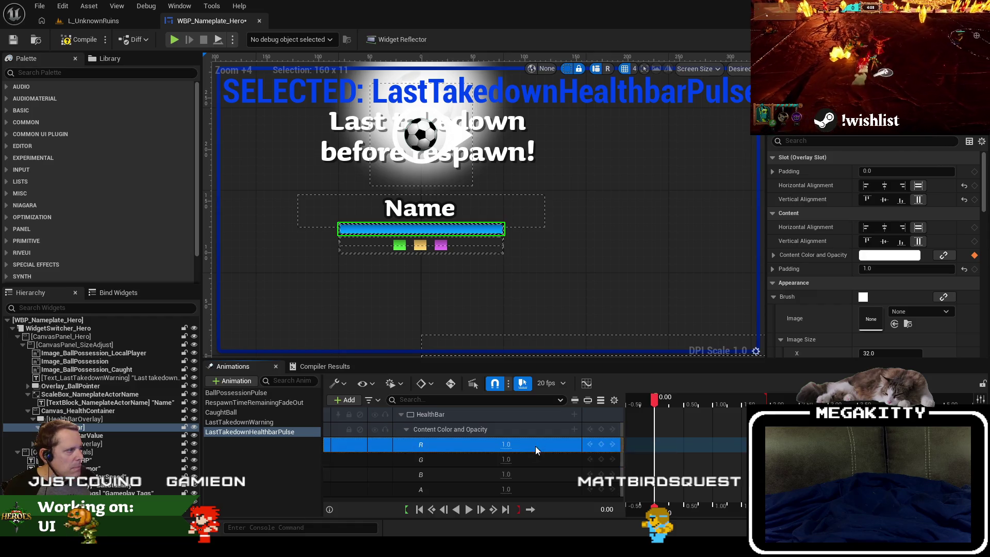
{"action": "left_click", "coordinate": [312, 467]}
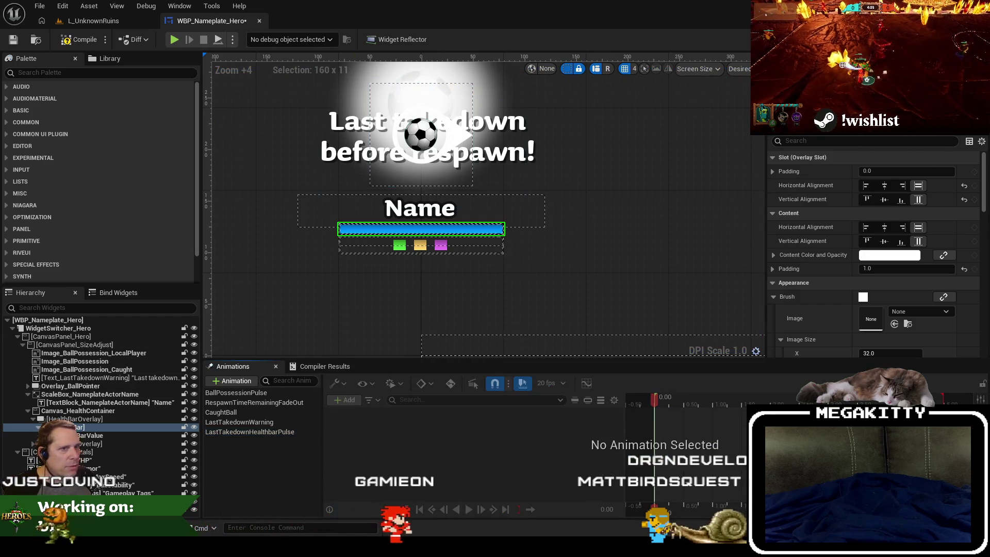
{"action": "key", "text": "shift+F4"}
{"action": "double_click", "coordinate": [268, 416]}
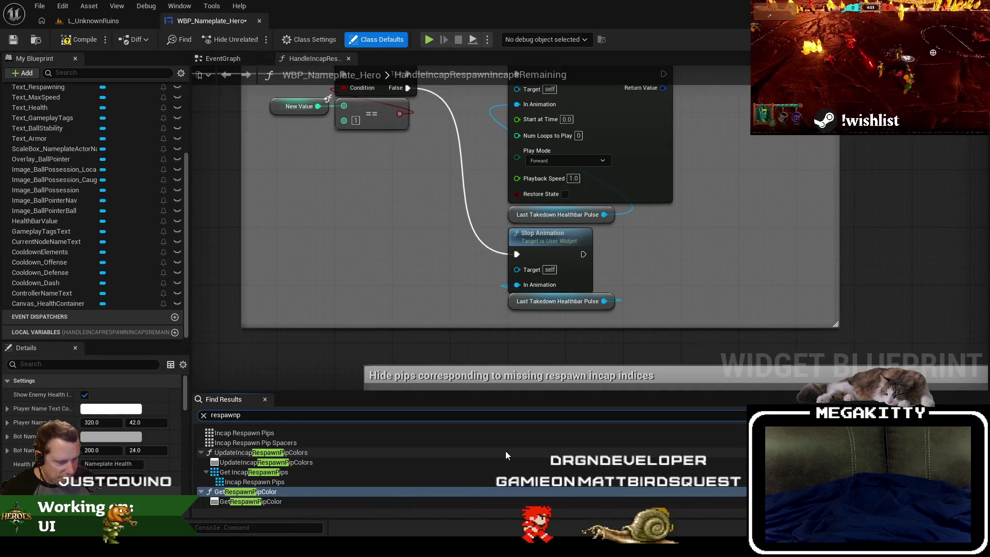
{"action": "type", "text": "healthbarval"}
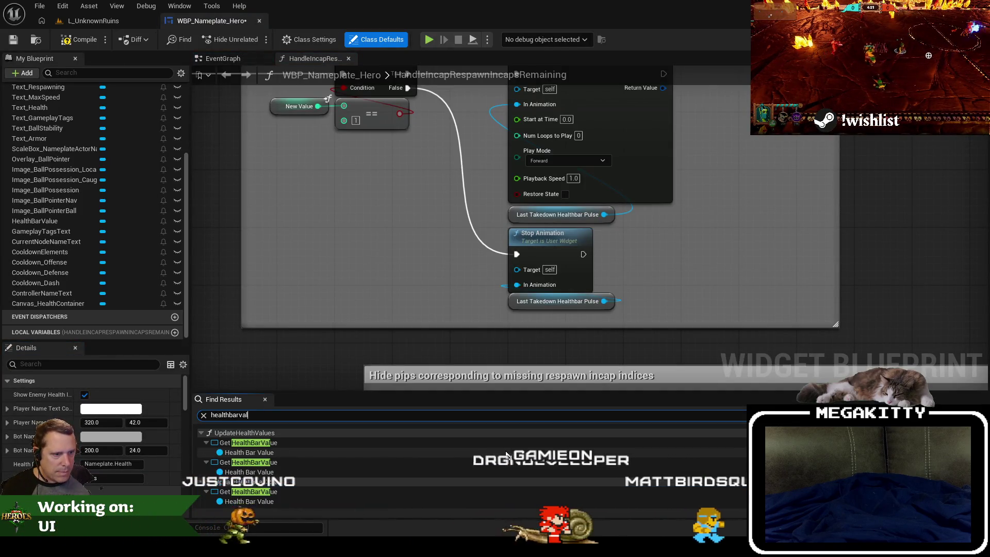
{"action": "left_click", "coordinate": [304, 452]}
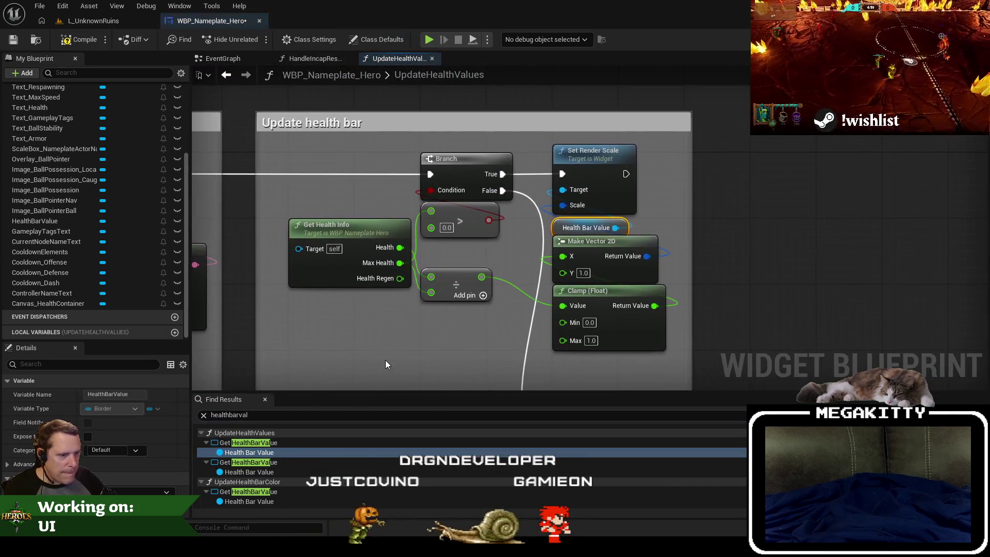
{"action": "left_click", "coordinate": [306, 500]}
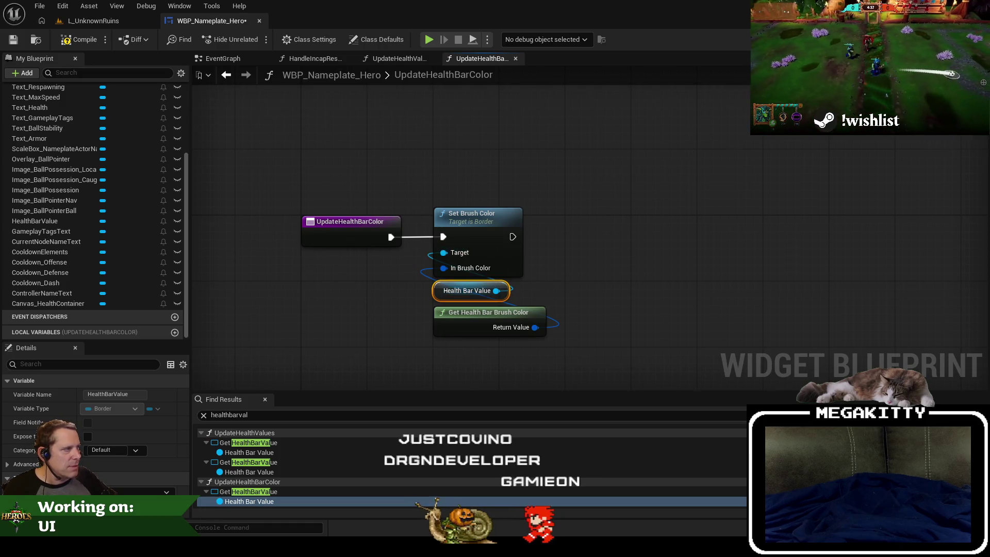
{"action": "key", "text": "shift+F4"}
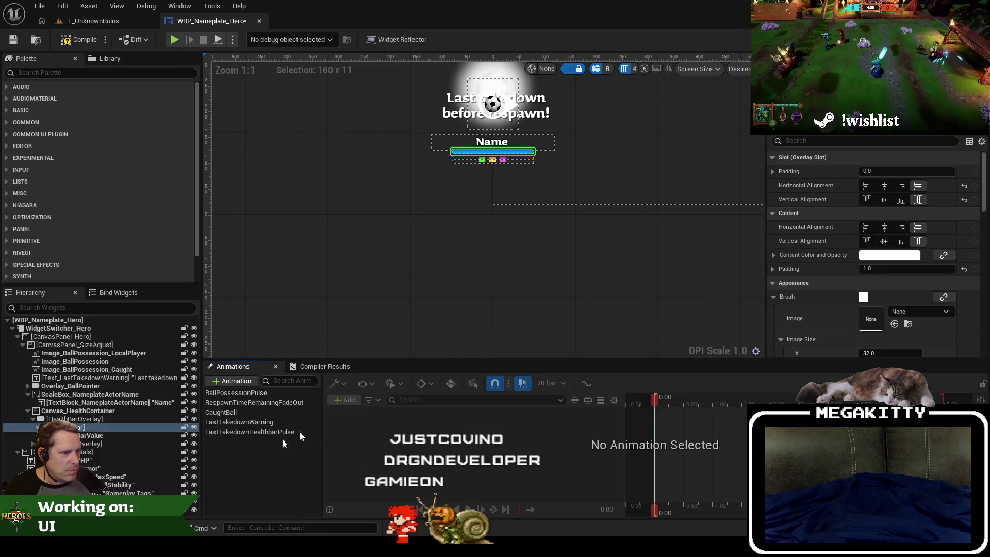
Step: Delete the HealthBar track and add a HealthBarValue track with Render Opacity
{"action": "left_click", "coordinate": [258, 433]}
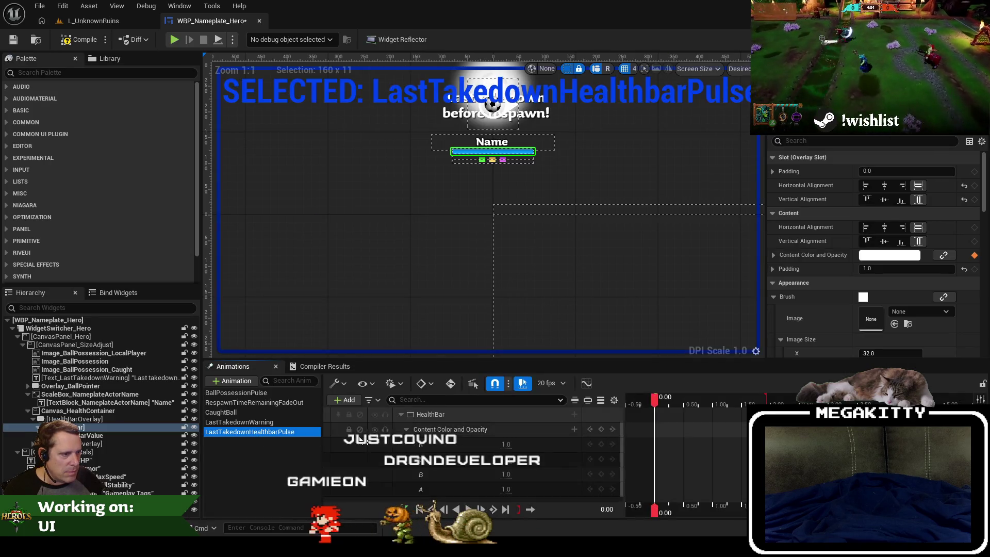
{"action": "left_click", "coordinate": [484, 412]}
{"action": "key", "text": "Delete"}
{"action": "left_click", "coordinate": [95, 434]}
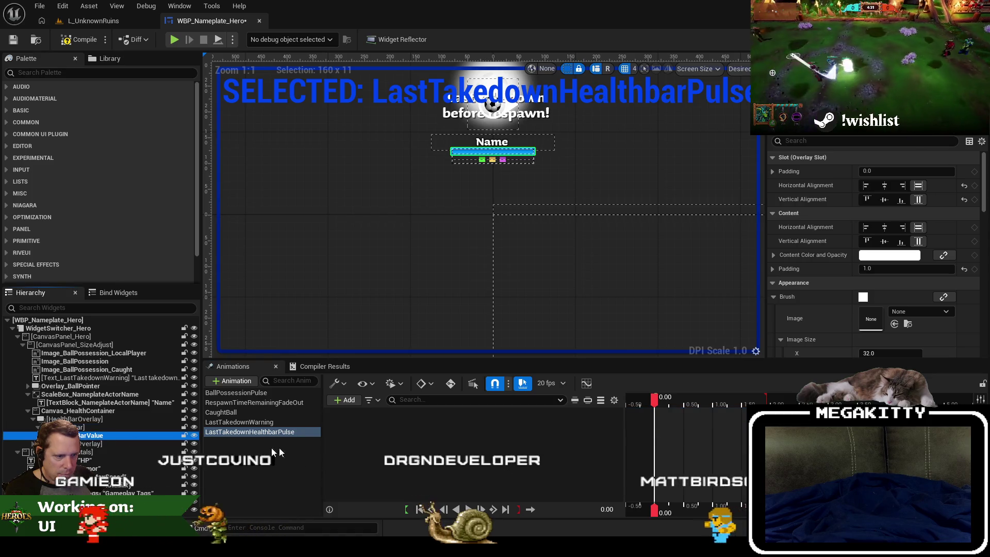
{"action": "left_click", "coordinate": [348, 399]}
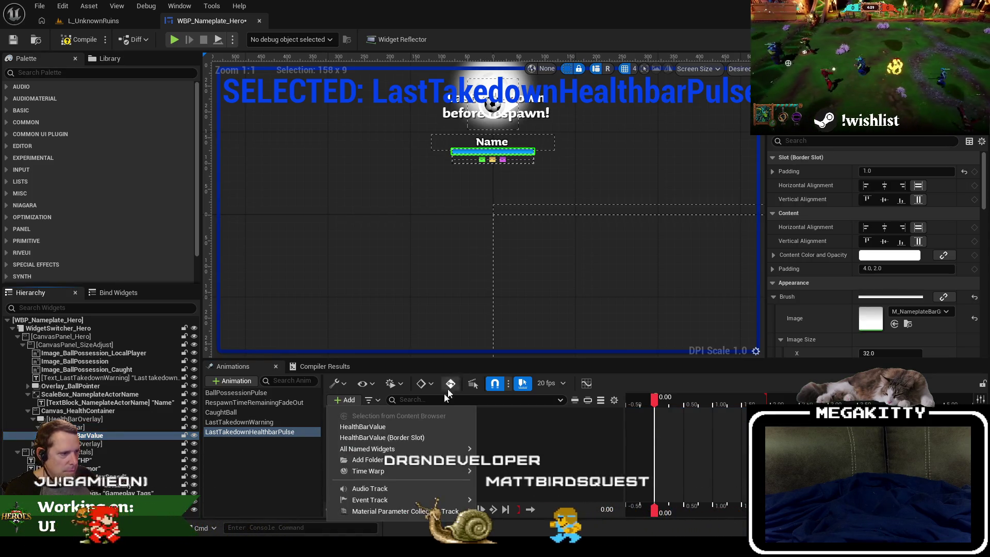
{"action": "left_click", "coordinate": [396, 428]}
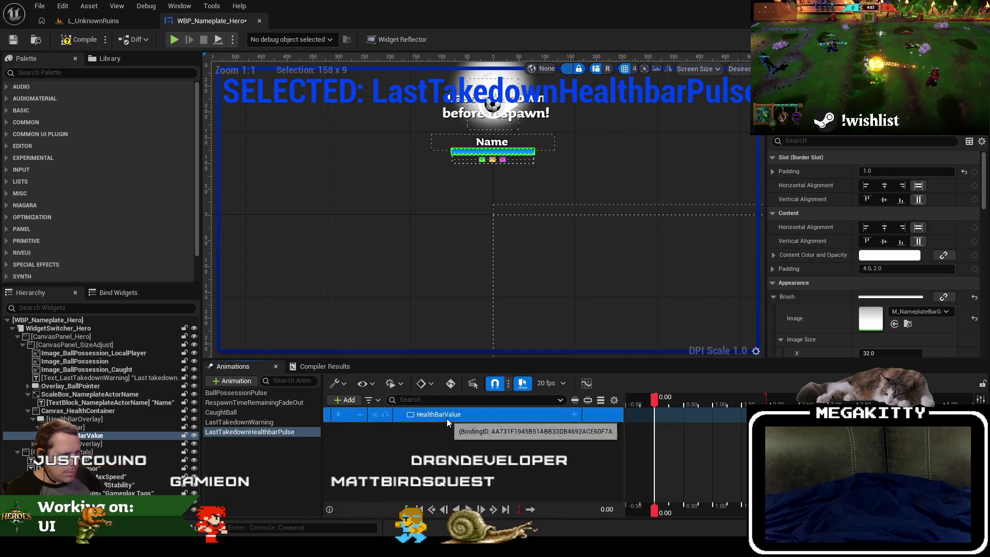
{"action": "left_click", "coordinate": [574, 415]}
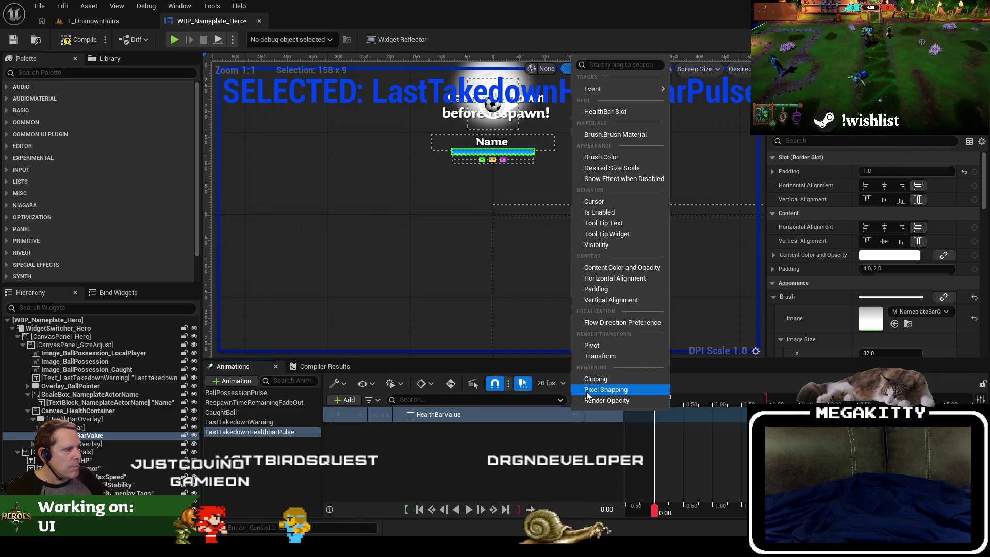
{"action": "left_click", "coordinate": [589, 400]}
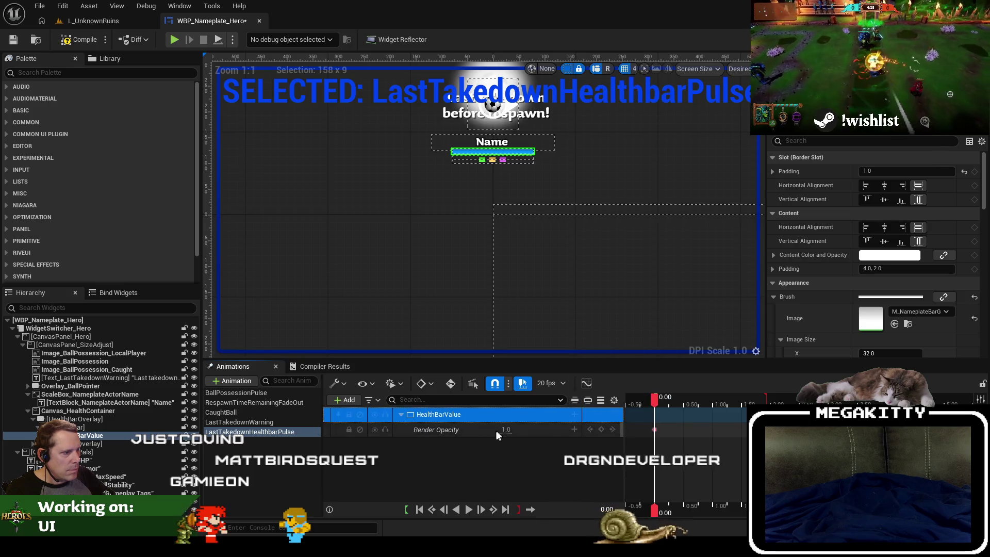
Step: Keep render opacity at 1.0 at the start and move the playhead to 1.00 seconds
{"action": "left_click", "coordinate": [505, 430]}
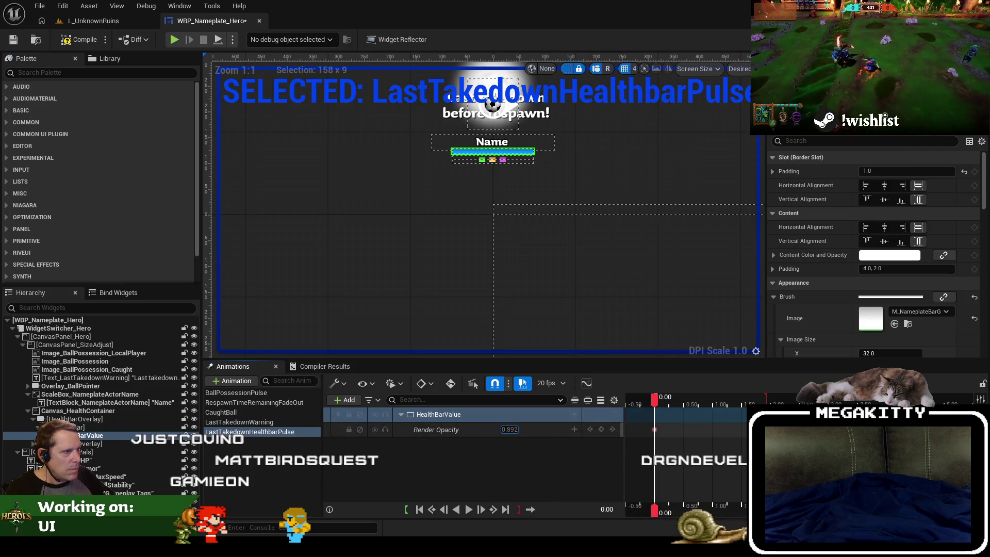
{"action": "left_click_drag", "start_coordinate": [510, 430], "coordinate": [490, 430]}
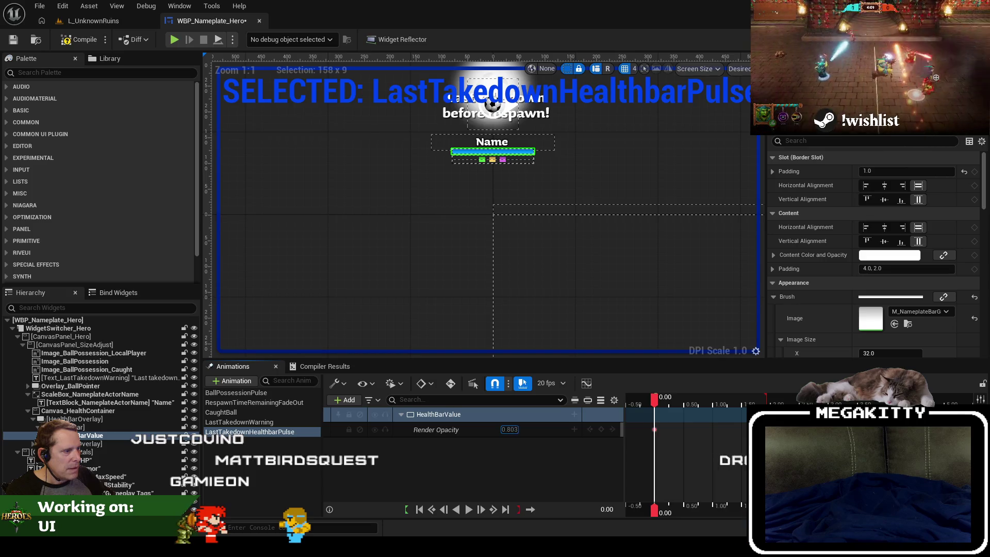
{"action": "left_click", "coordinate": [676, 405]}
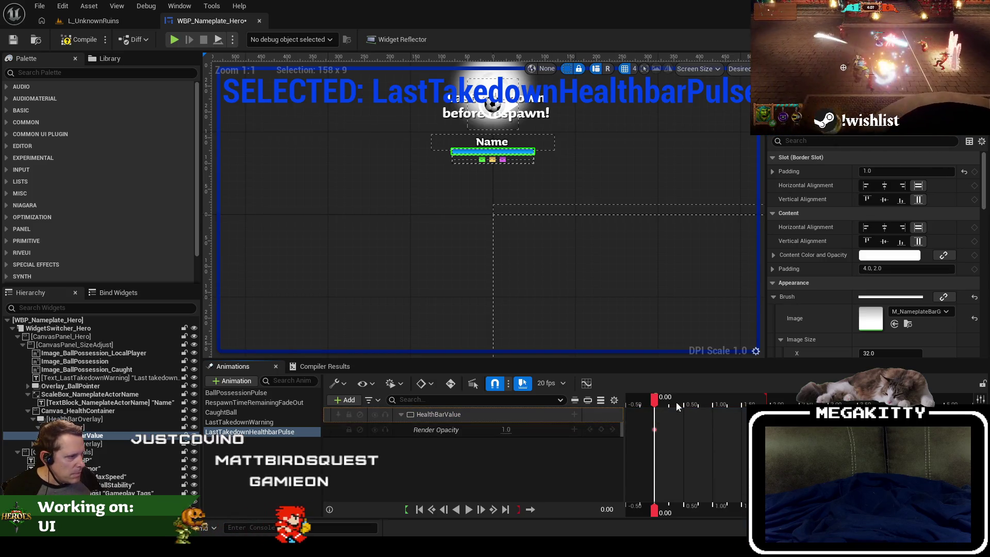
{"action": "left_click", "coordinate": [715, 405]}
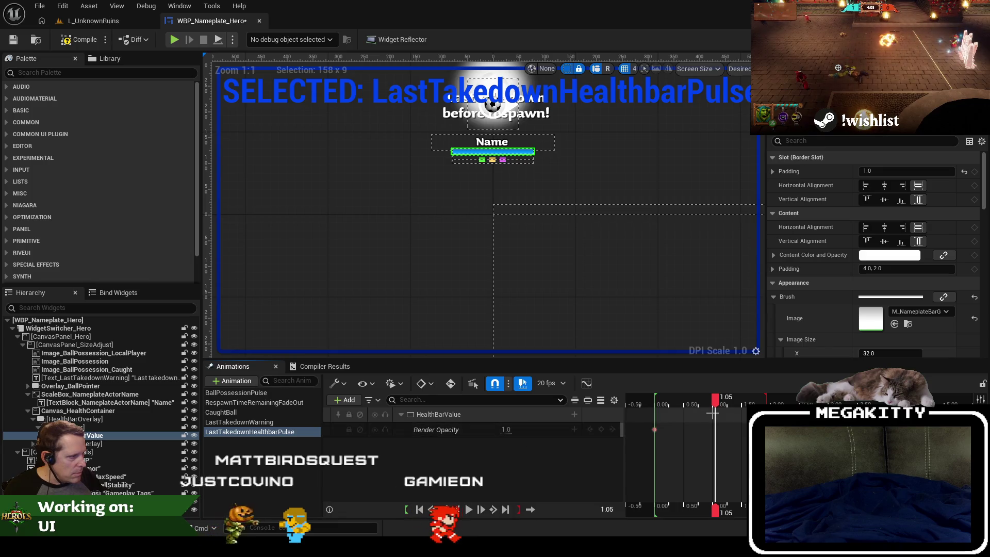
{"action": "left_click", "coordinate": [503, 430]}
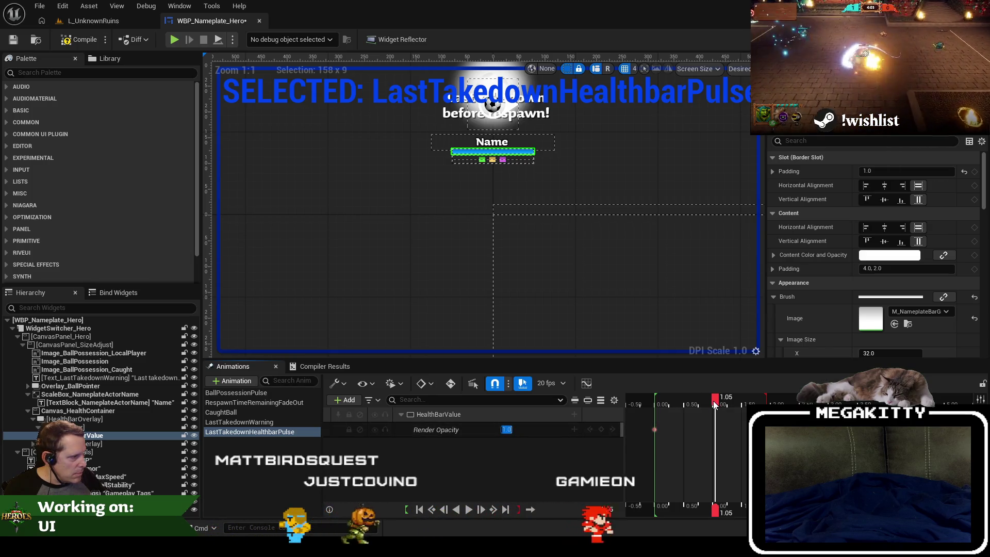
{"action": "left_click", "coordinate": [712, 400]}
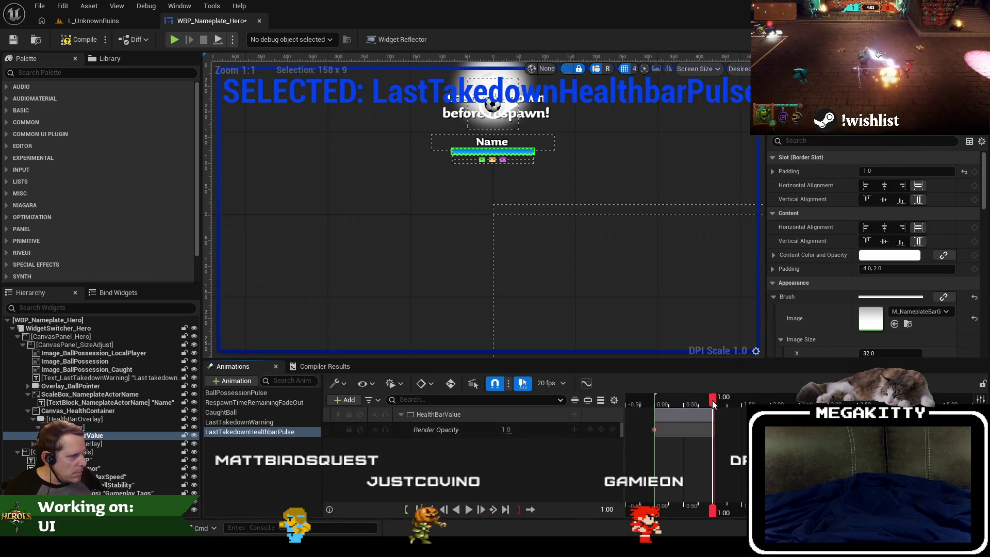
Step: Key render opacity 0.4 at 1.00 seconds and review the track's options
{"action": "left_click", "coordinate": [512, 429]}
{"action": "left_click", "coordinate": [513, 431]}
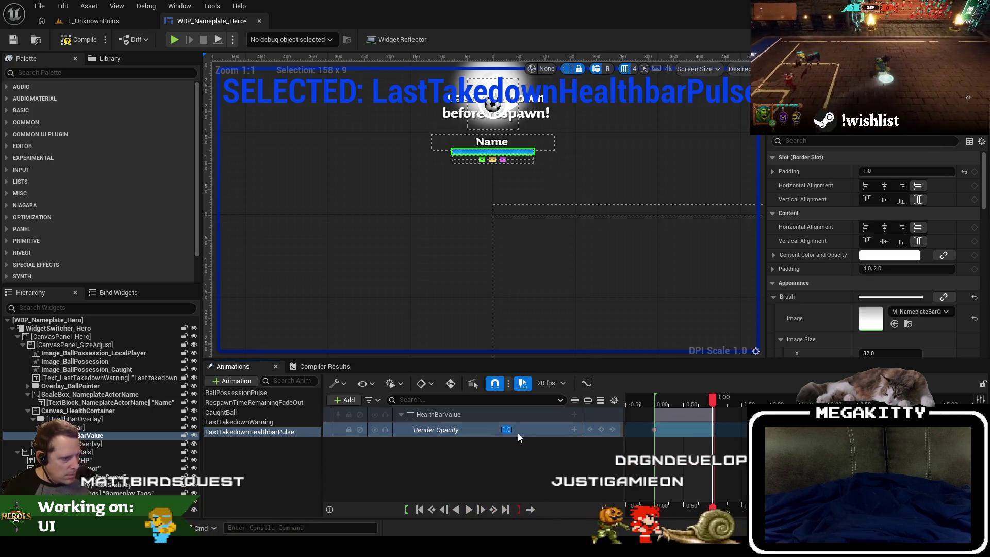
{"action": "type", "text": "0.4"}
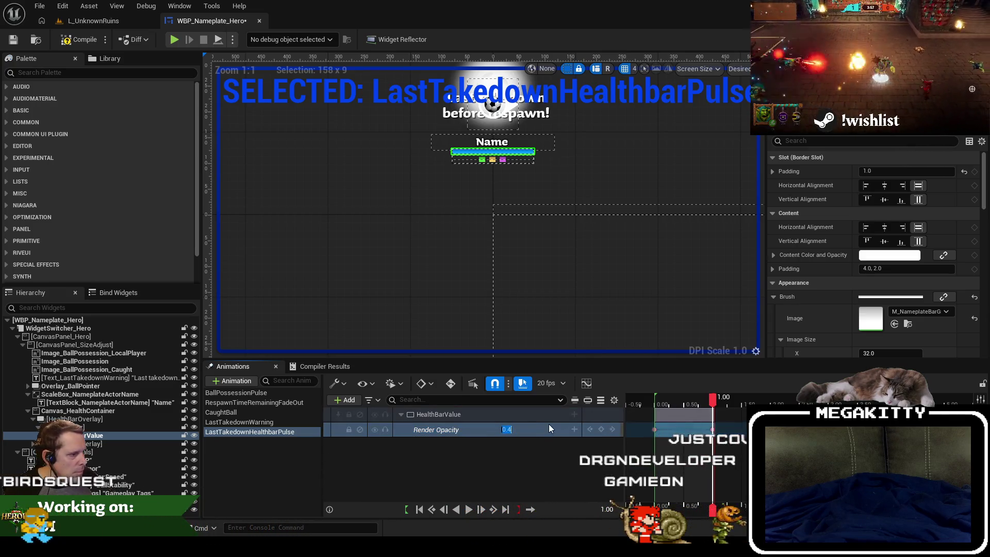
{"action": "key", "text": "BackSpace"}
{"action": "type", "text": "1"}
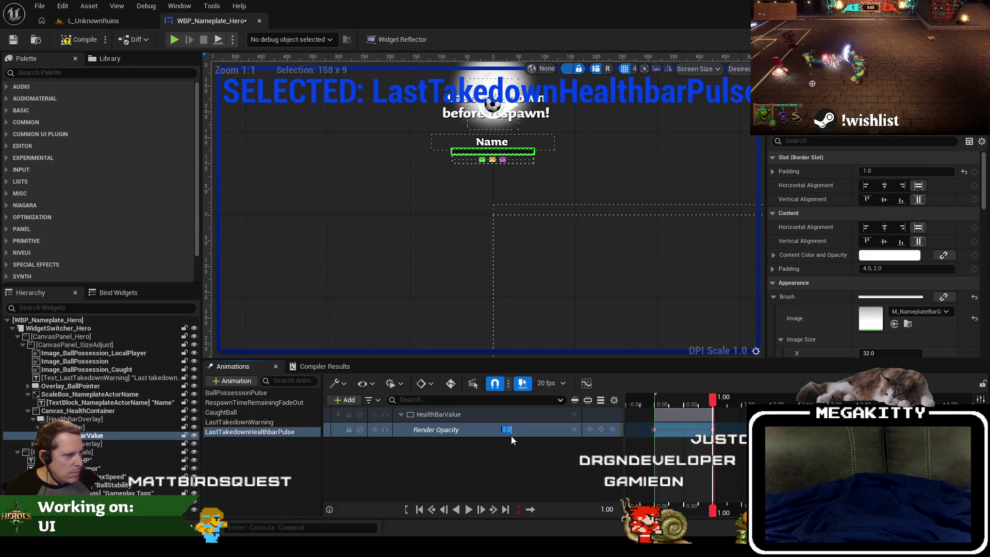
{"action": "left_click", "coordinate": [554, 454]}
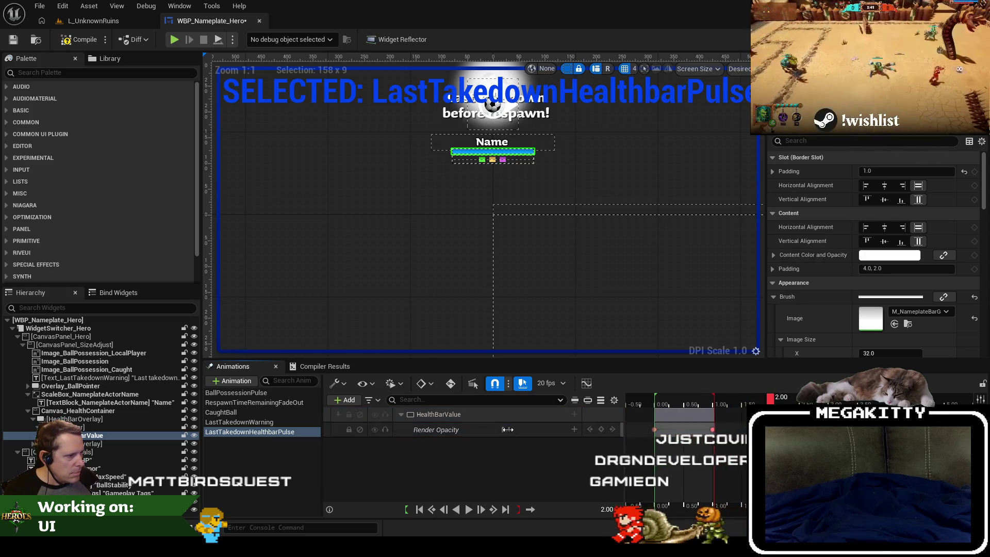
{"action": "scroll", "coordinate": [498, 209], "scroll_direction": "up", "scroll_amount": 4}
{"action": "scroll", "coordinate": [490, 231], "scroll_direction": "down", "scroll_amount": 4}
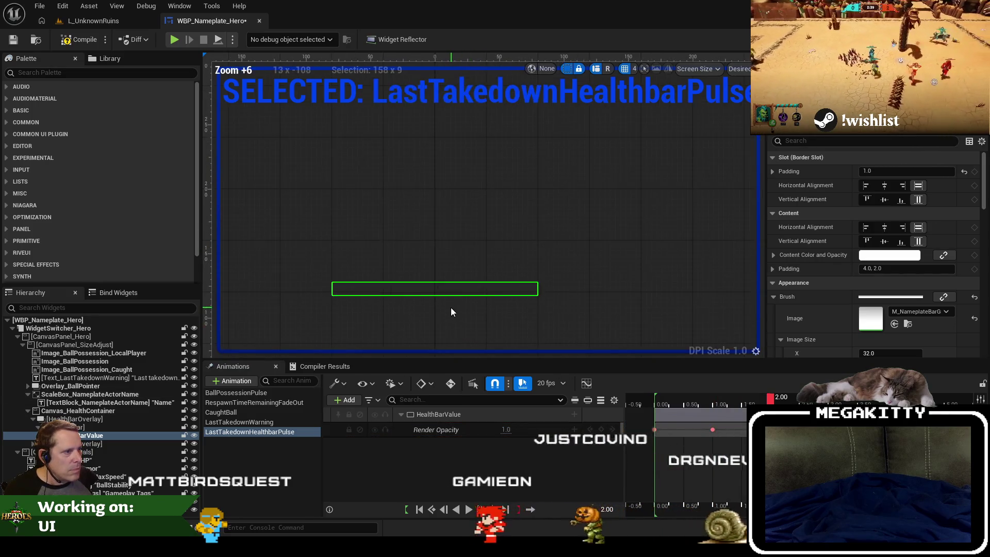
{"action": "scroll", "coordinate": [483, 225], "scroll_direction": "up", "scroll_amount": 2}
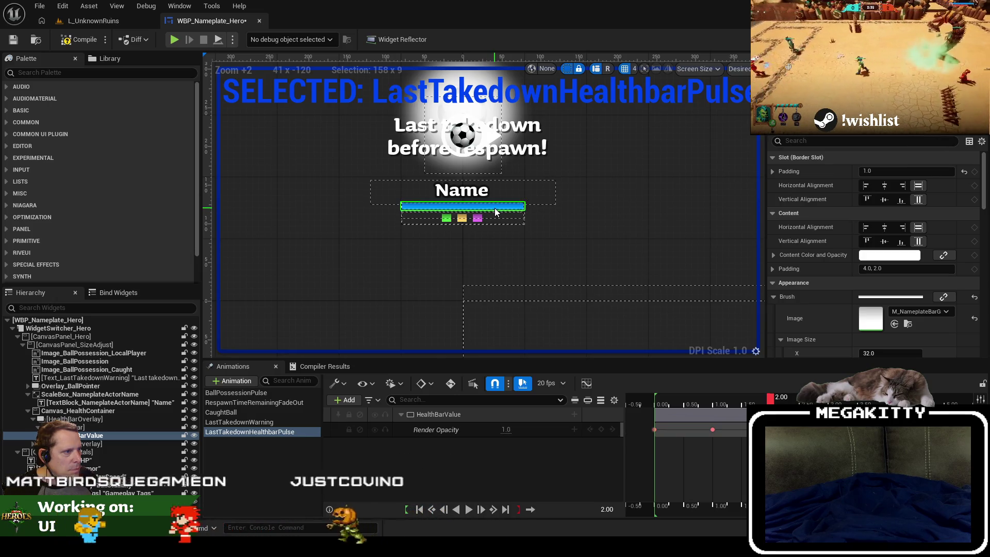
{"action": "right_click", "coordinate": [466, 432]}
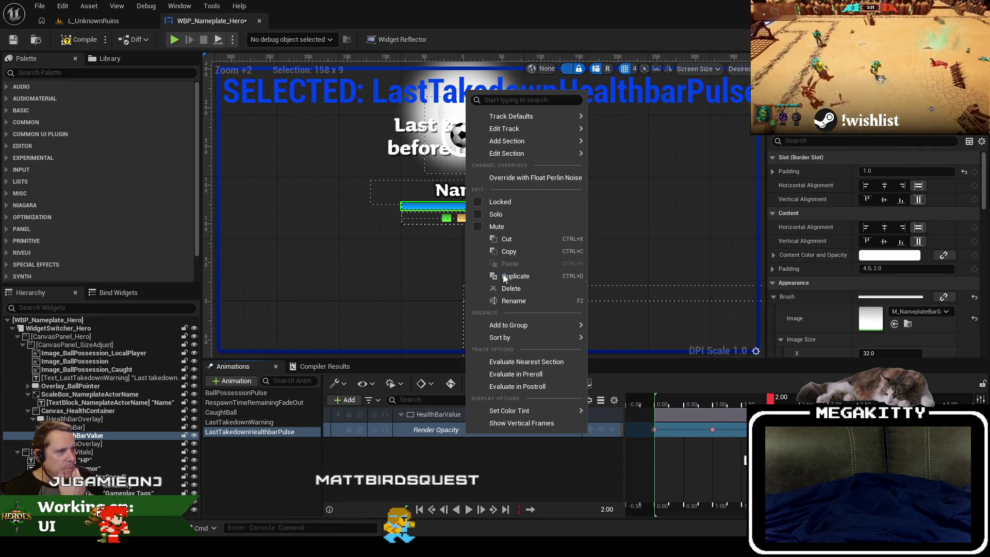
{"action": "left_click", "coordinate": [466, 410]}
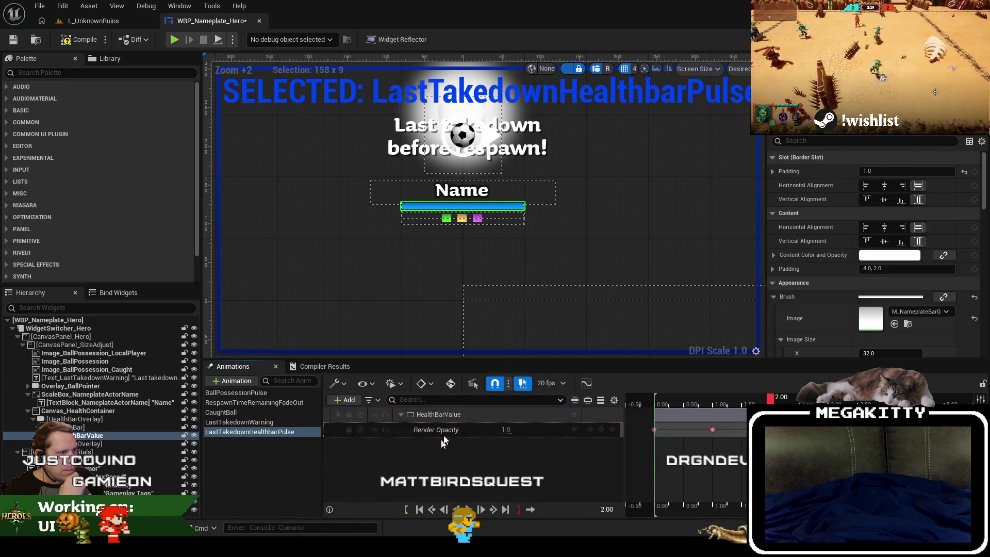
Step: Confirm the HealthBarValue brush keeps the M_NameplateBarGradient material
{"action": "left_click", "coordinate": [910, 322]}
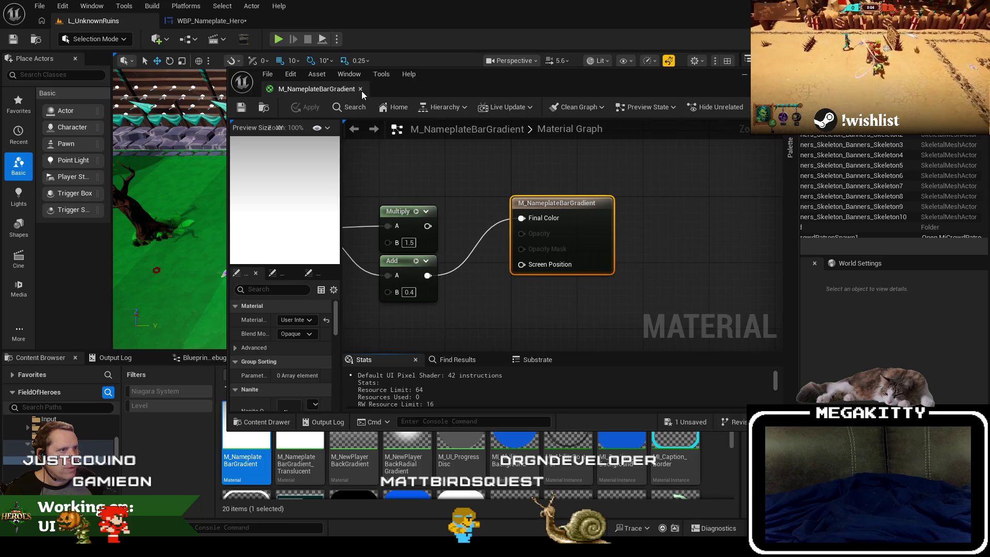
{"action": "left_click", "coordinate": [361, 89]}
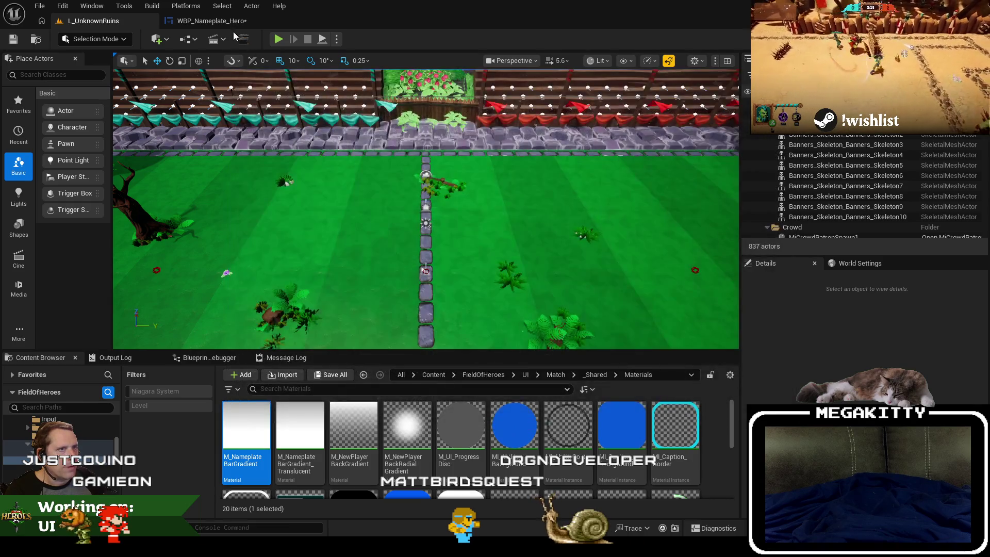
{"action": "left_click", "coordinate": [232, 21]}
{"action": "left_click", "coordinate": [914, 311]}
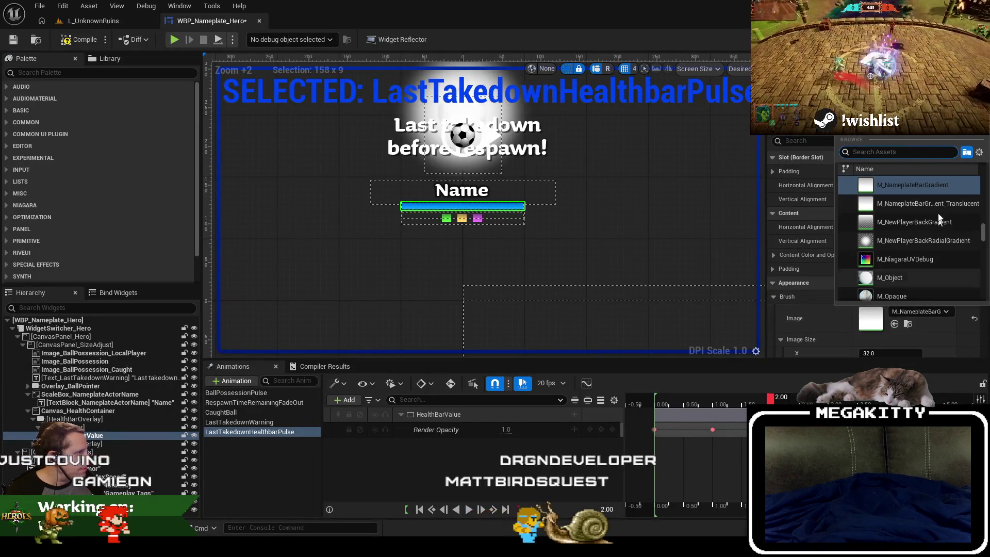
{"action": "left_click", "coordinate": [935, 197]}
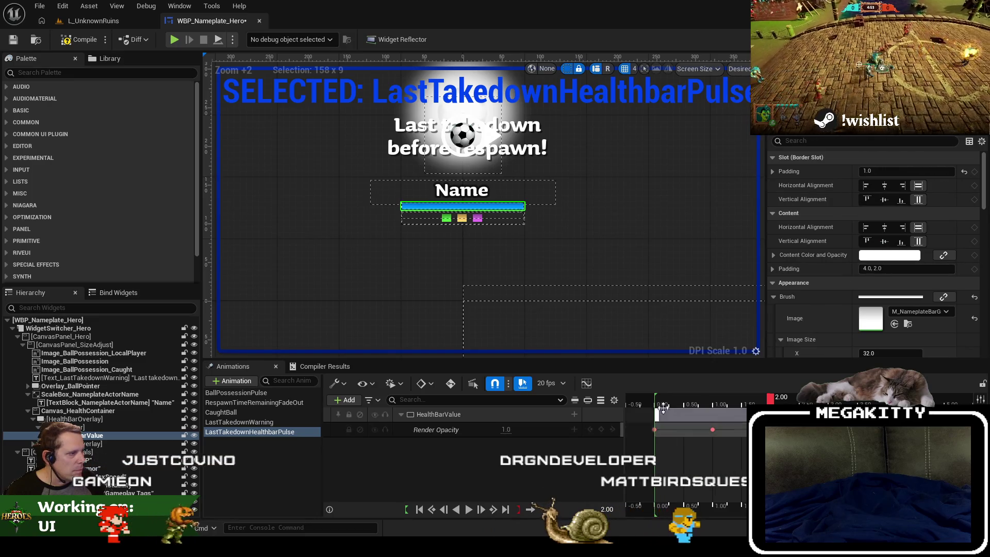
Step: Preview the opacity dip, save the nameplate widget blueprint, and switch to L_UnknownRuins
{"action": "mouse_move", "coordinate": [737, 404]}
{"action": "left_mouse_down"}
{"action": "mouse_move", "coordinate": [681, 404]}
{"action": "mouse_move", "coordinate": [757, 397]}
{"action": "left_mouse_up"}
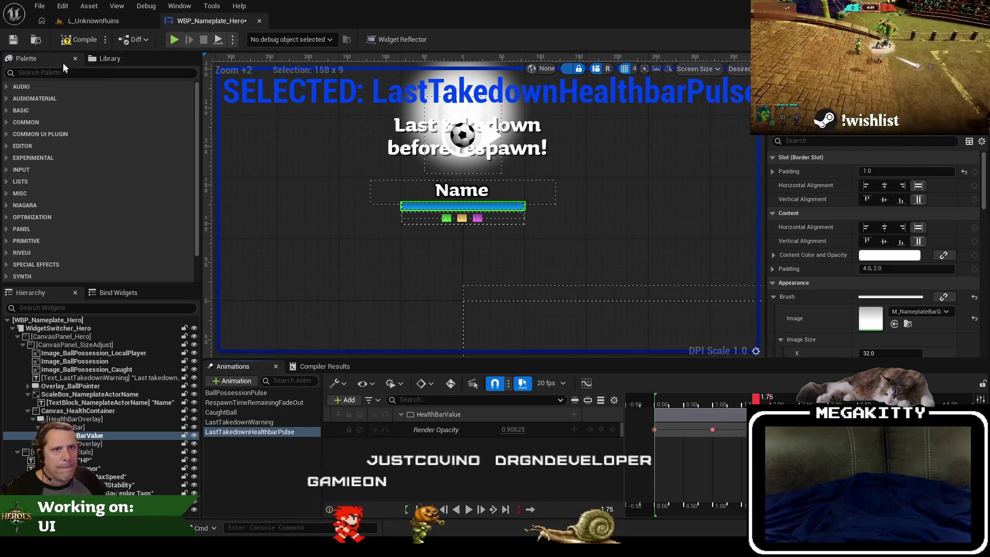
{"action": "left_click", "coordinate": [19, 42]}
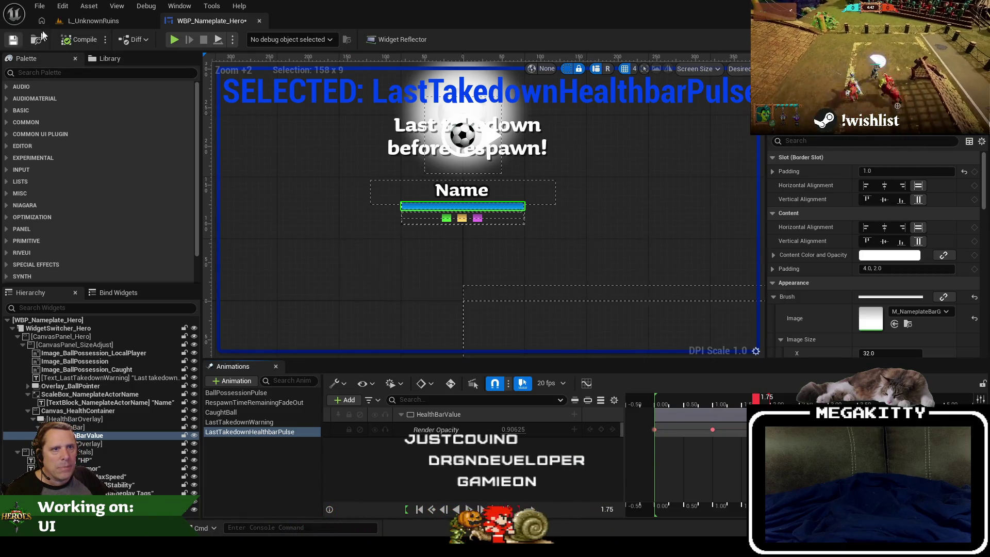
{"action": "left_click", "coordinate": [93, 21]}
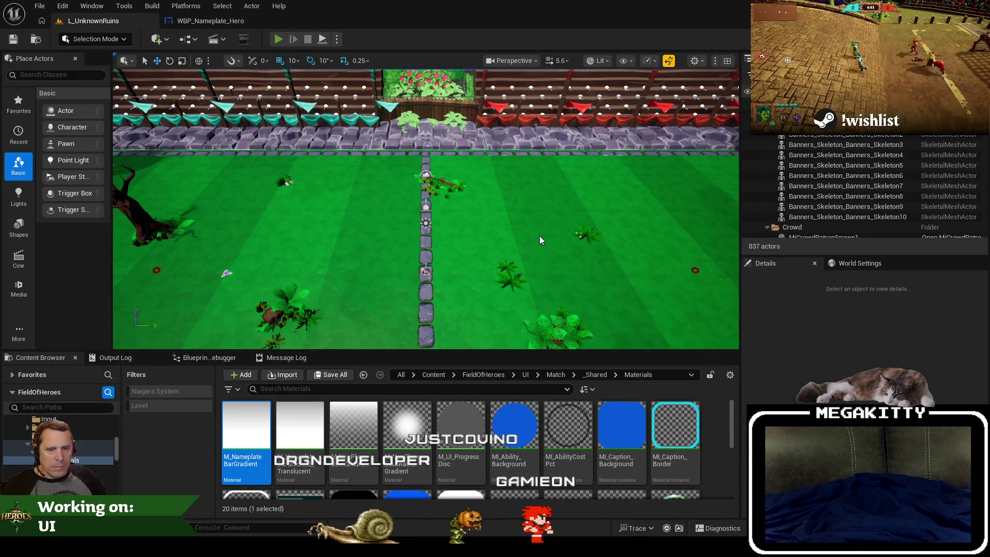
Step: Launch play-in-editor in L_UnknownRuins, ready up on hero select, and go fullscreen with F11
{"action": "key", "text": "alt+p"}
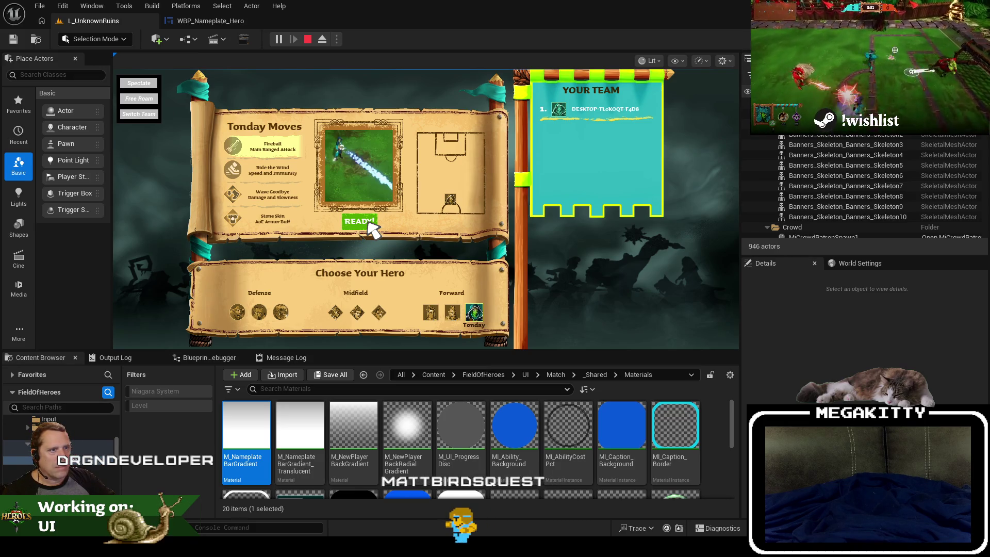
{"action": "left_click", "coordinate": [371, 225]}
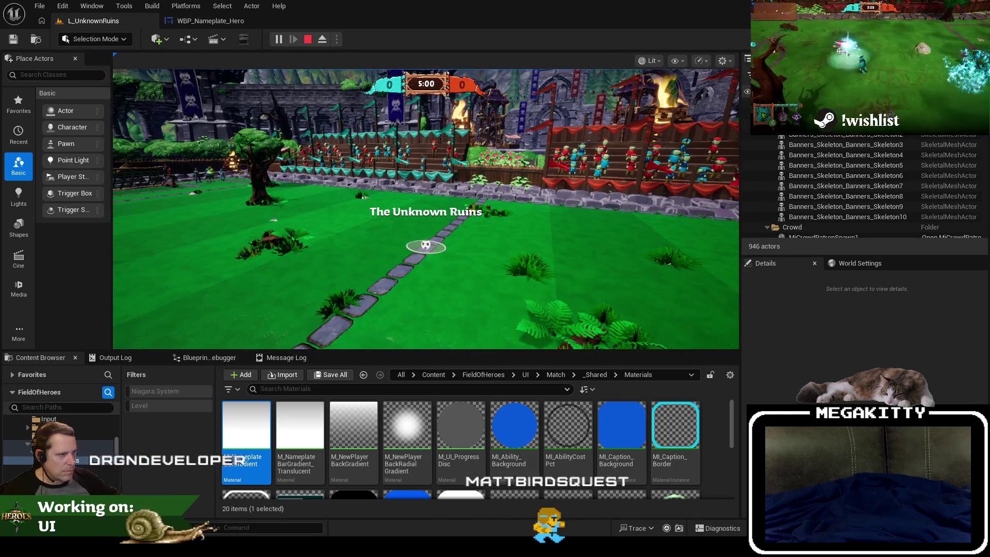
{"action": "key", "text": "F11"}
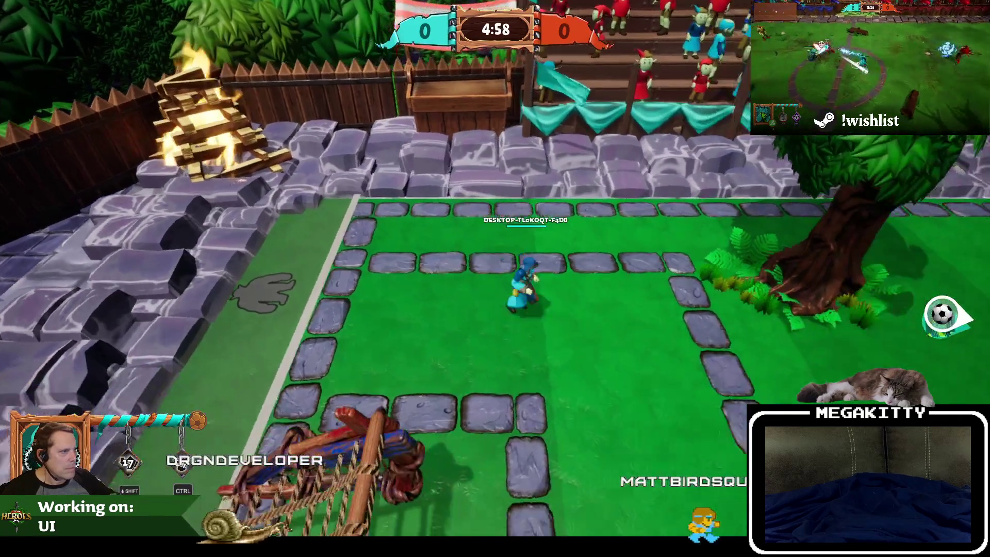
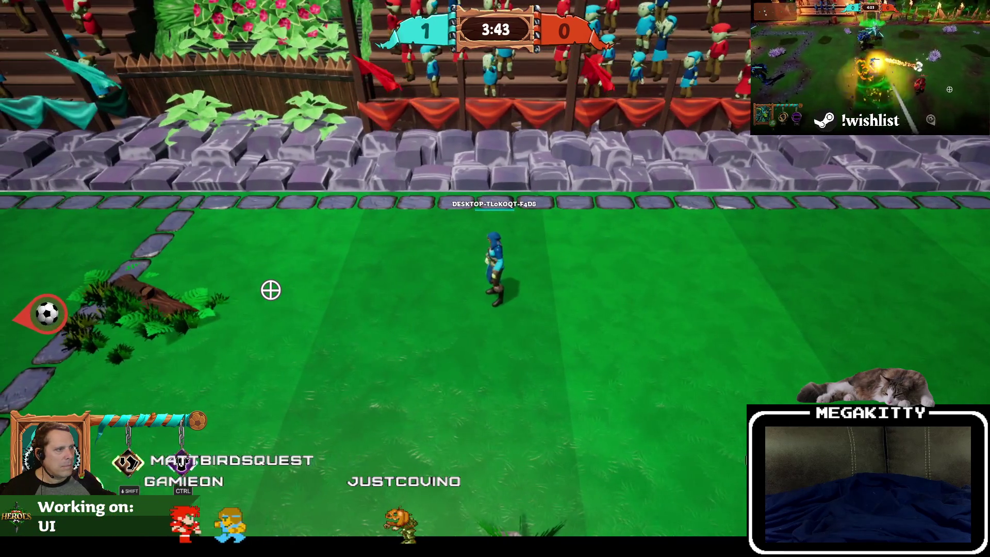
Step: Stop play and set HealthBarValue's Render Opacity key at 1.00 s to 0.6 in WBP_Nameplate_Hero
{"action": "key", "text": "Escape"}
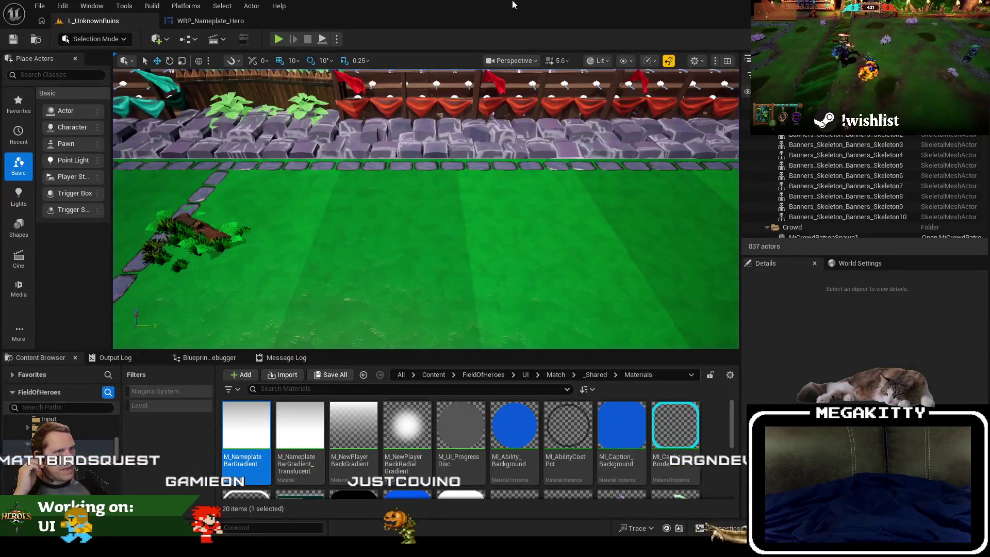
{"action": "left_click", "coordinate": [211, 21]}
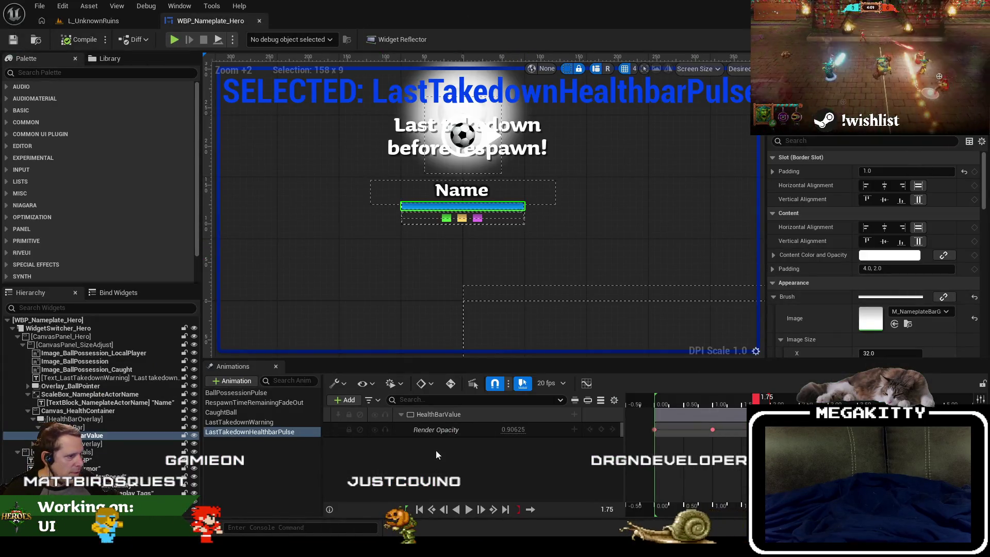
{"action": "left_click", "coordinate": [721, 405]}
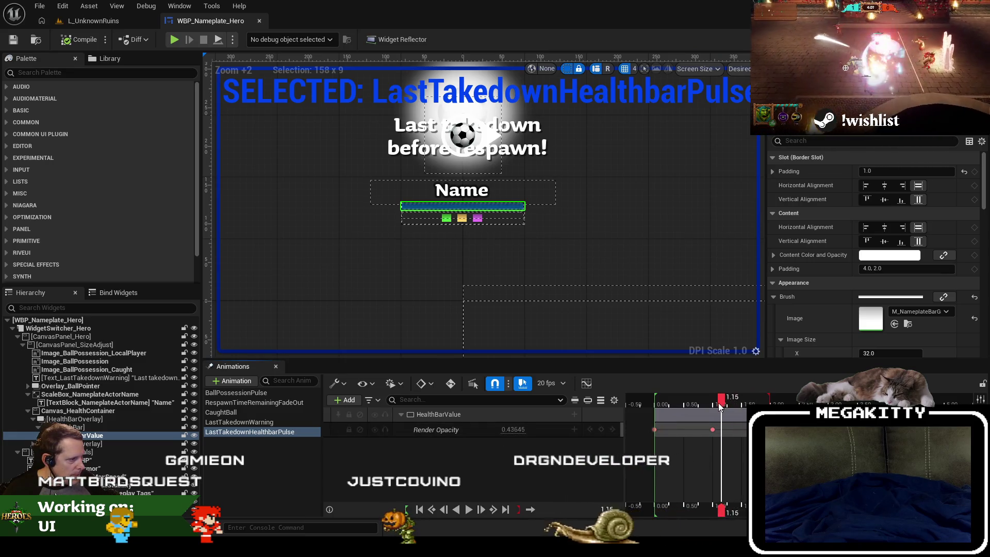
{"action": "left_click_drag", "start_coordinate": [720, 404], "coordinate": [713, 406]}
{"action": "left_click", "coordinate": [507, 430]}
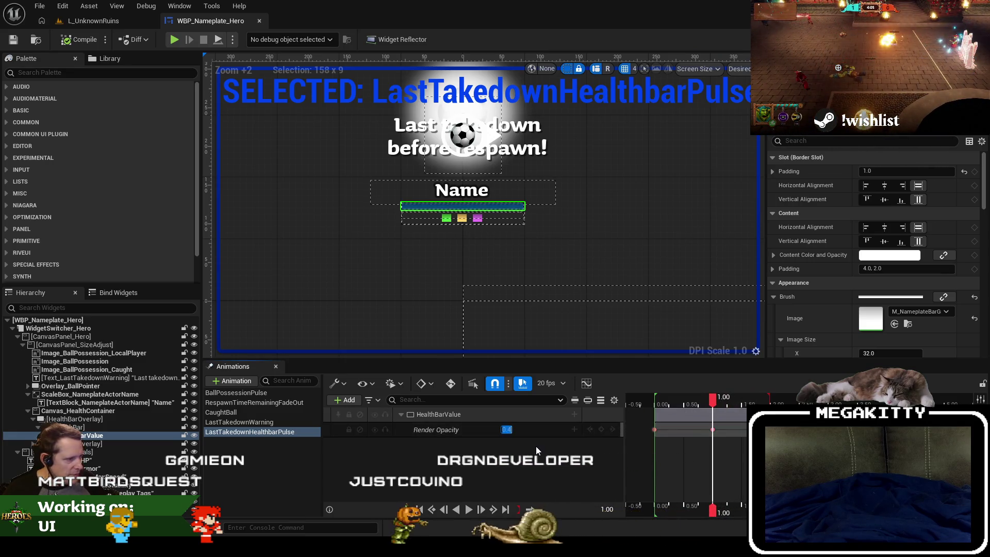
{"action": "type", "text": "0.6"}
{"action": "key", "text": "Return"}
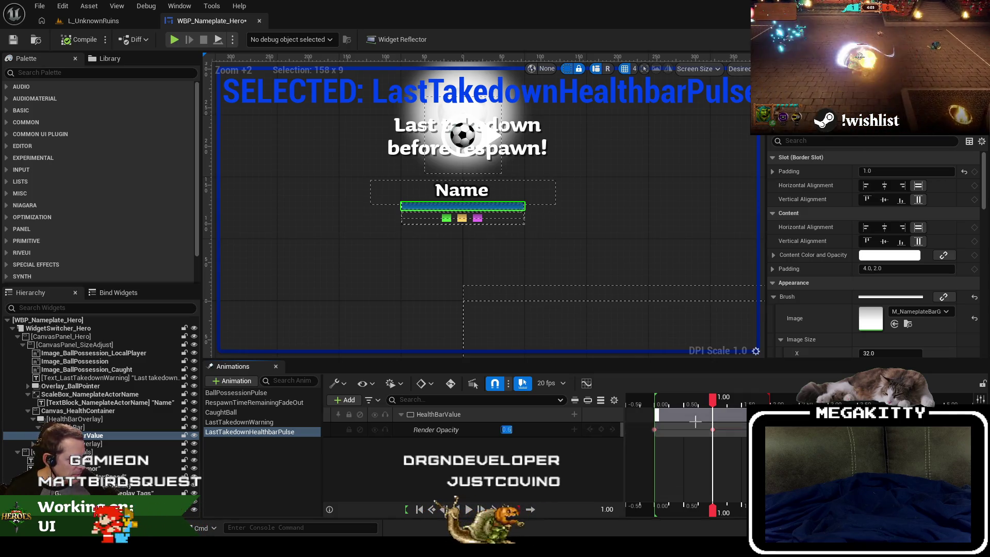
Step: Shift the pulse's opacity keys earlier, moving the middle key to 0.80 s
{"action": "left_click_drag", "start_coordinate": [696, 421], "coordinate": [697, 433]}
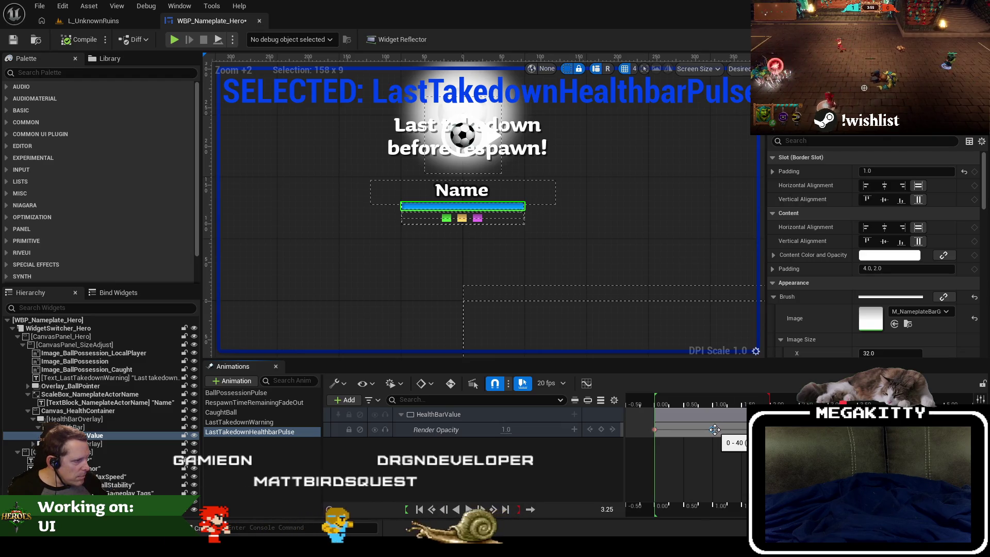
{"action": "left_click_drag", "start_coordinate": [715, 429], "coordinate": [698, 431]}
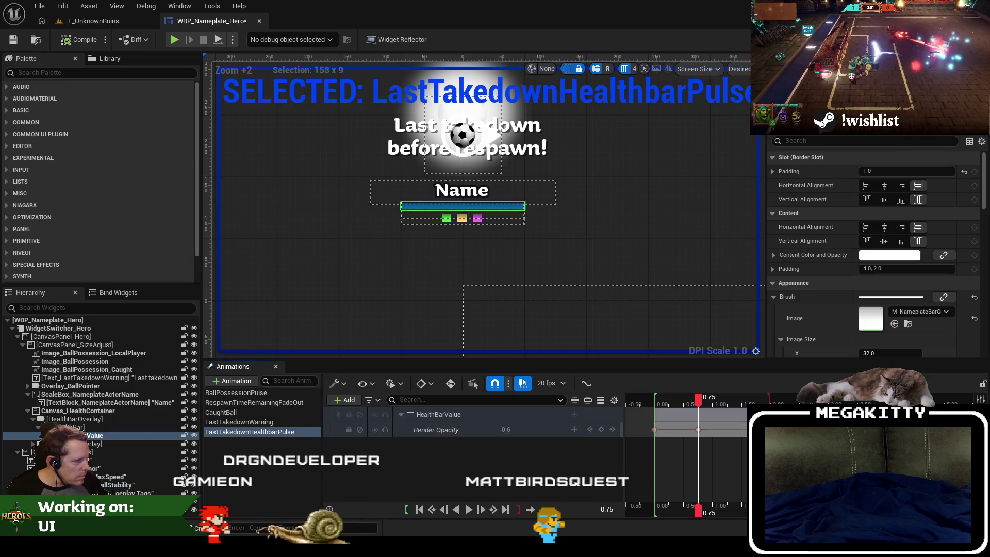
{"action": "mouse_move", "coordinate": [745, 435]}
{"action": "left_mouse_down"}
{"action": "mouse_move", "coordinate": [741, 418]}
{"action": "mouse_move", "coordinate": [657, 430]}
{"action": "mouse_move", "coordinate": [754, 429]}
{"action": "left_mouse_up"}
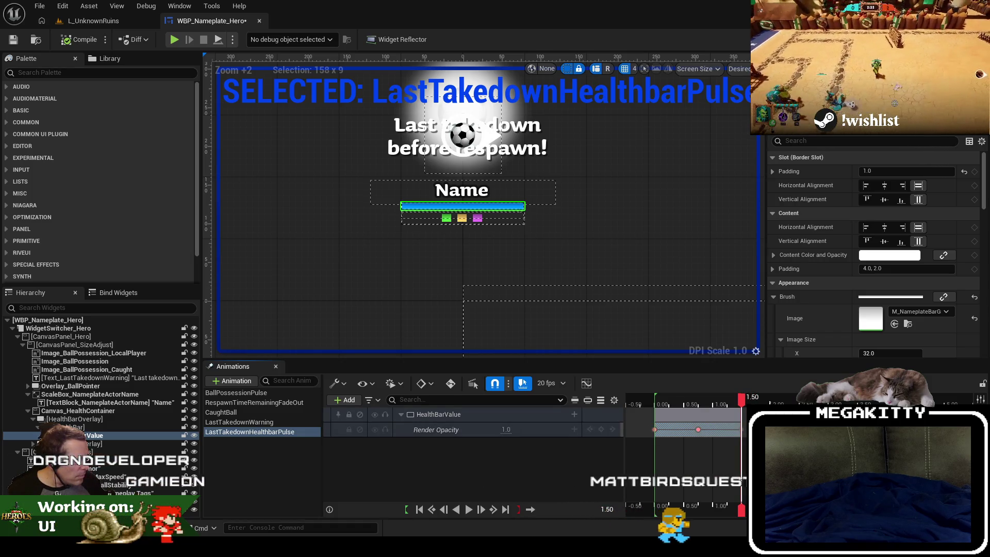
{"action": "mouse_move", "coordinate": [735, 406]}
{"action": "left_mouse_down"}
{"action": "mouse_move", "coordinate": [686, 408]}
{"action": "mouse_move", "coordinate": [724, 405]}
{"action": "left_mouse_up"}
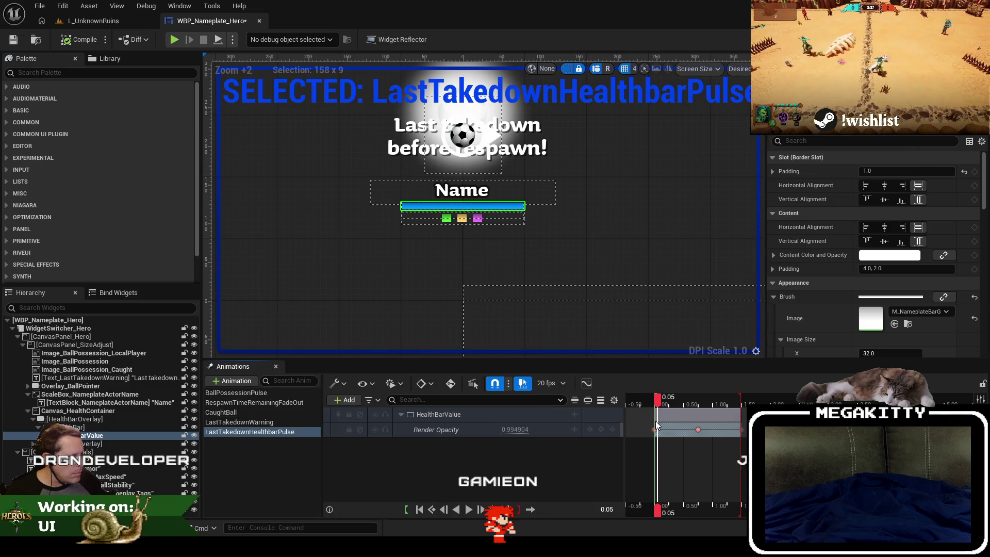
Step: Replay the revised opacity pulse from 0 s, then save WBP_Nameplate_Hero
{"action": "left_click", "coordinate": [470, 510]}
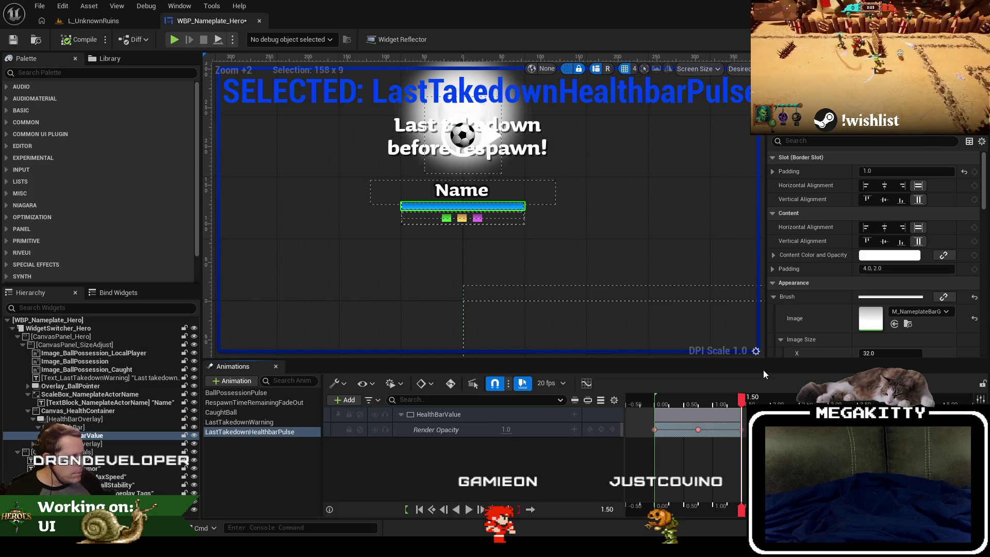
{"action": "left_click_drag", "start_coordinate": [741, 400], "coordinate": [654, 401]}
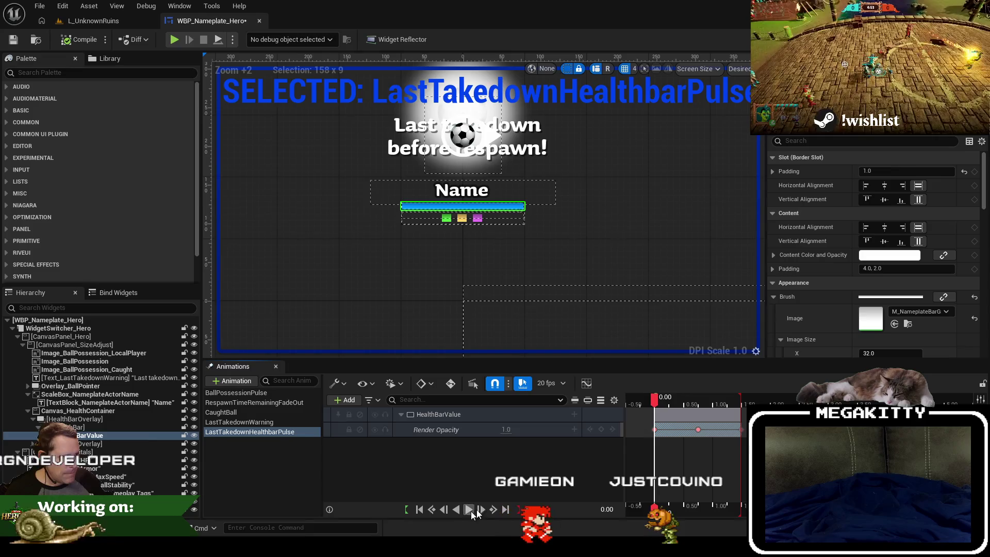
{"action": "left_click", "coordinate": [468, 509]}
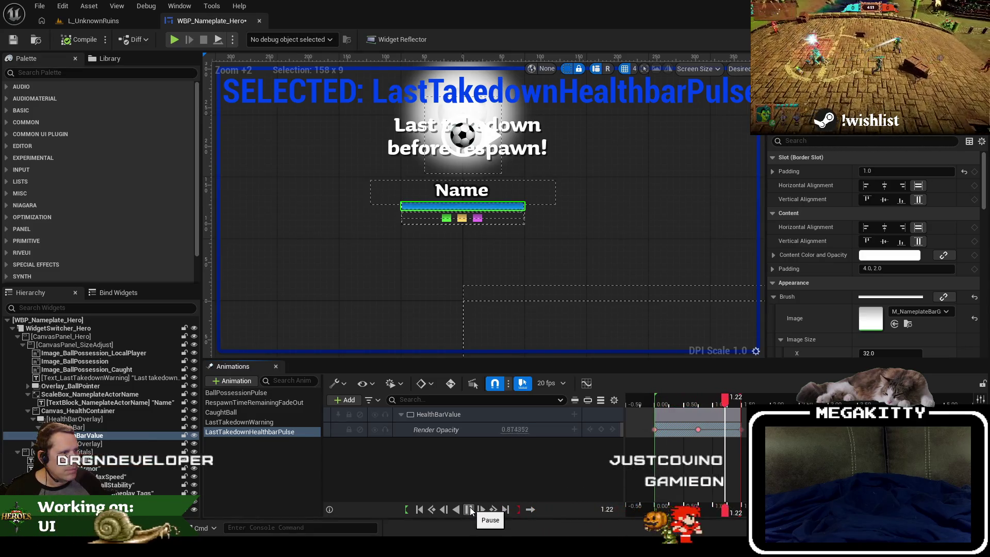
{"action": "left_click", "coordinate": [469, 509]}
{"action": "left_click_drag", "start_coordinate": [725, 401], "coordinate": [653, 403]}
{"action": "left_click", "coordinate": [467, 510]}
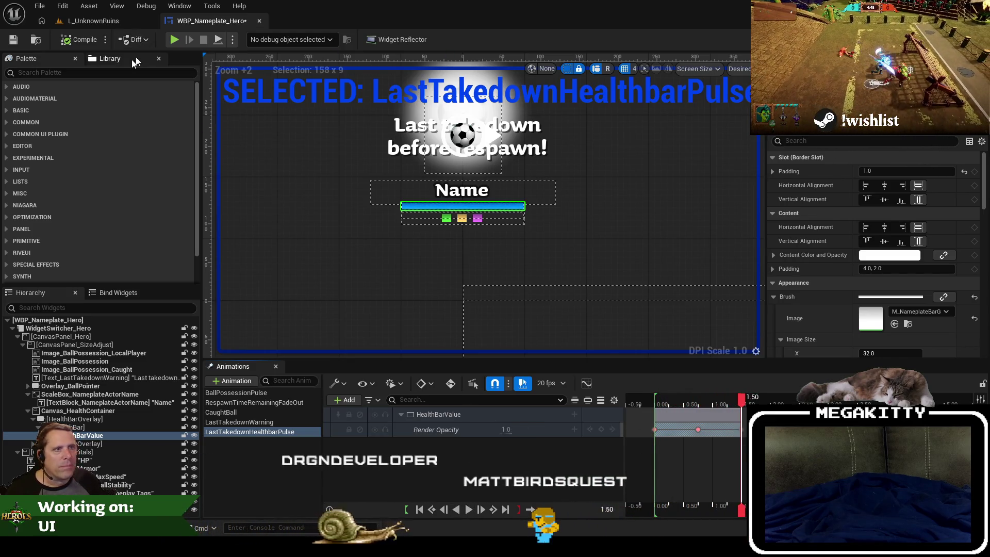
{"action": "left_click", "coordinate": [17, 43]}
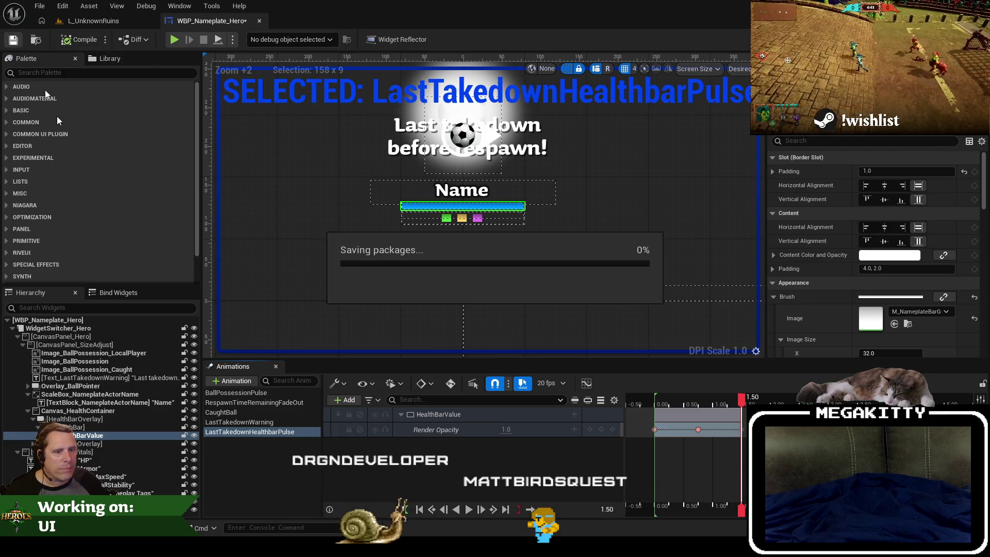
Step: Inspect the HealthBar, takedown text and Overlay_BallPointer widgets, then close WBP_Nameplate_Hero
{"action": "left_click", "coordinate": [110, 427]}
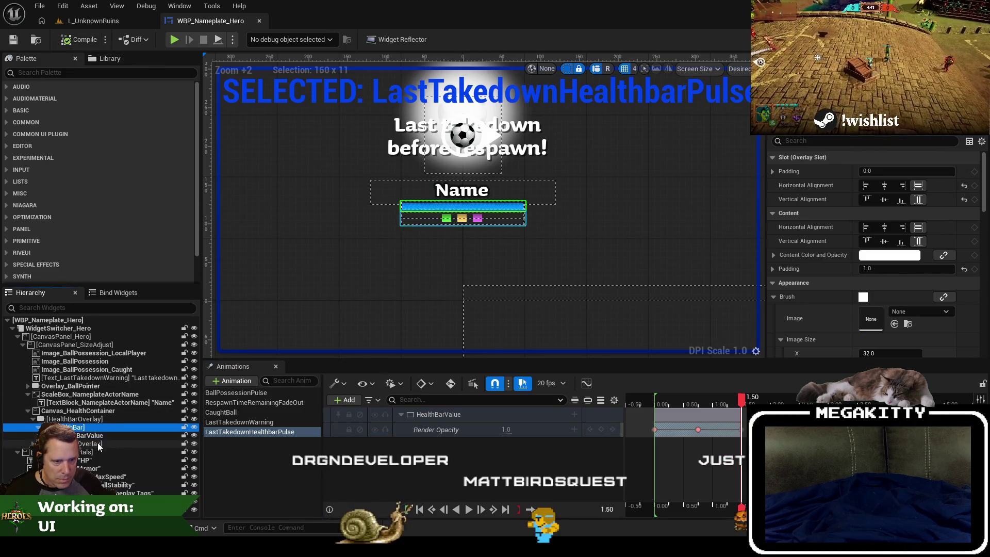
{"action": "left_click", "coordinate": [65, 386]}
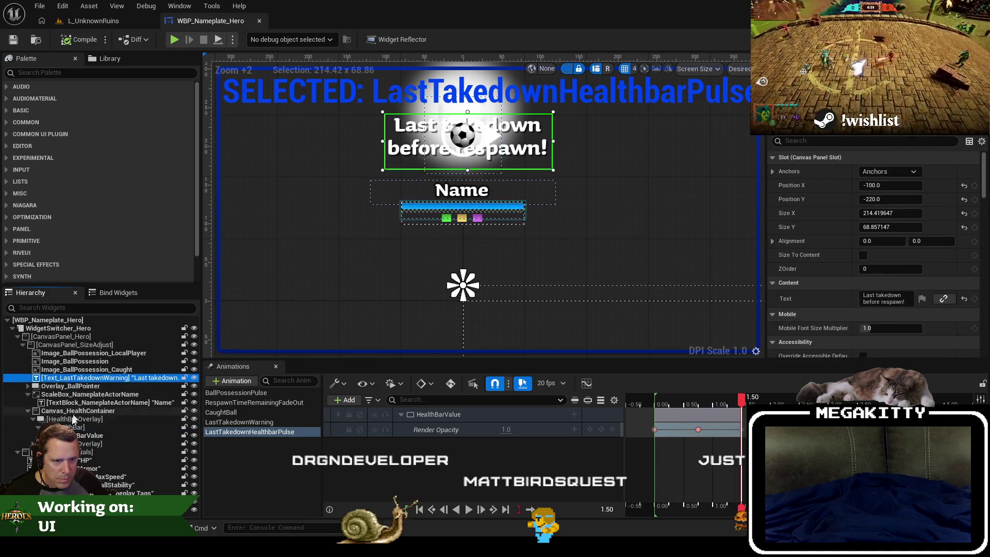
{"action": "left_click", "coordinate": [69, 410]}
{"action": "left_click", "coordinate": [72, 452]}
{"action": "left_click", "coordinate": [64, 387]}
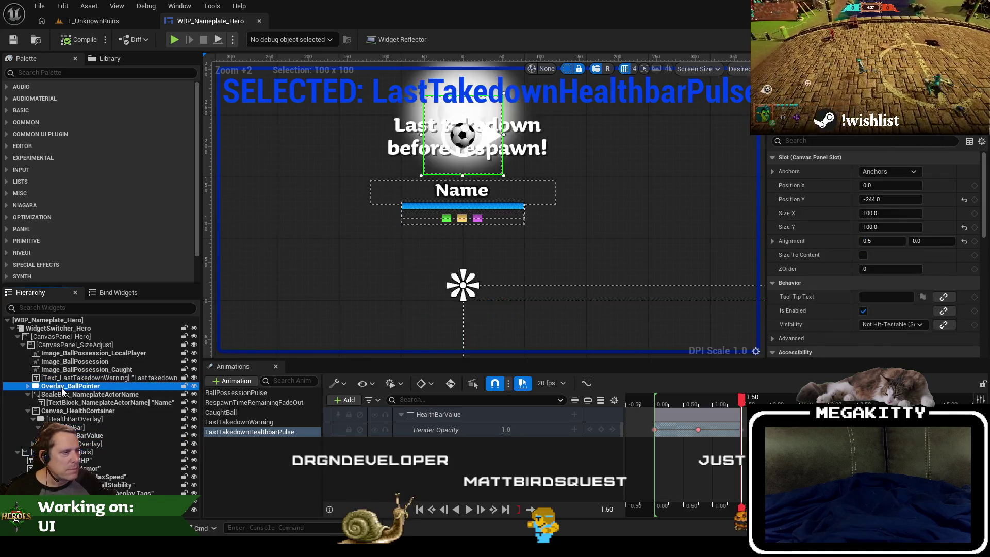
{"action": "left_click", "coordinate": [628, 236]}
{"action": "scroll", "coordinate": [475, 212], "scroll_direction": "down", "scroll_amount": 1}
{"action": "scroll", "coordinate": [497, 265], "scroll_direction": "up", "scroll_amount": 3}
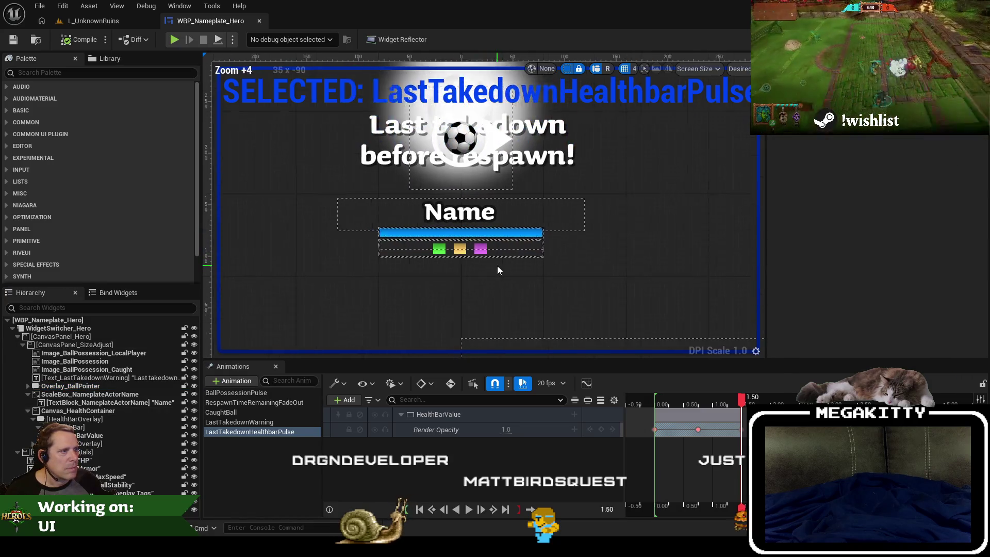
{"action": "scroll", "coordinate": [577, 270], "scroll_direction": "down", "scroll_amount": 1}
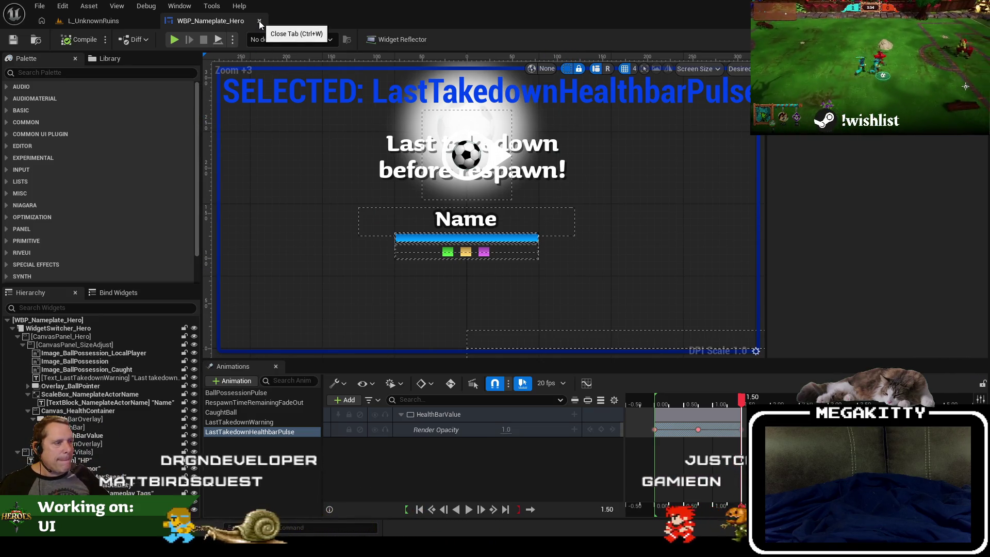
{"action": "left_click", "coordinate": [259, 21]}
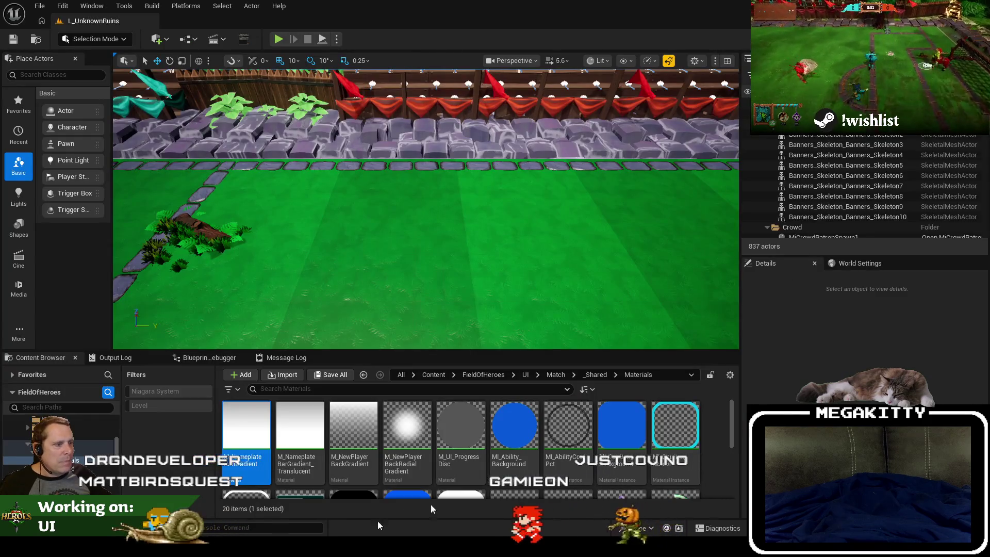
Step: Check in WBP_Nameplate_Hero.uasset with the comment 'Removed takedown pips from the health bar'
{"action": "left_click", "coordinate": [341, 534]}
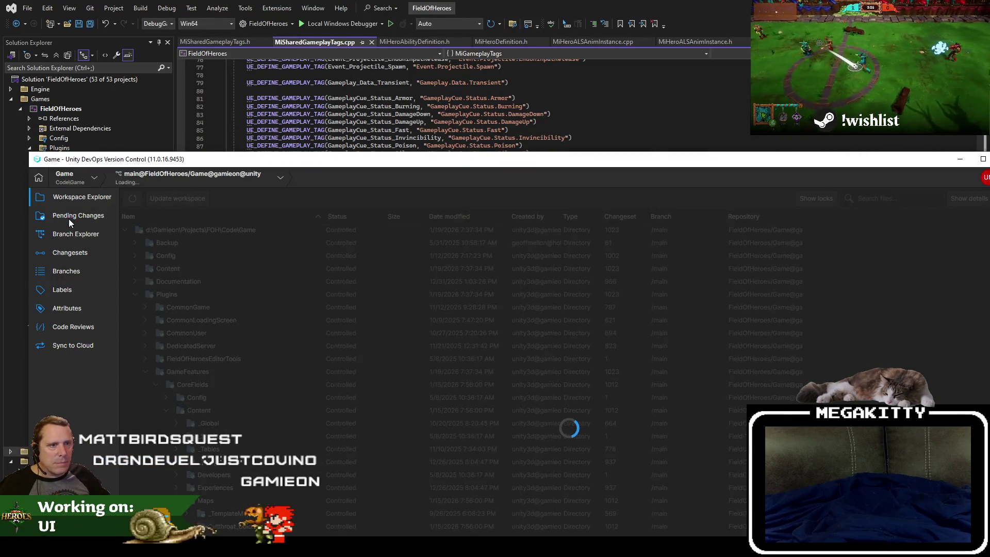
{"action": "left_click", "coordinate": [70, 217]}
{"action": "left_click", "coordinate": [286, 228]}
{"action": "type", "text": "Removed takedown pips from the health bar"}
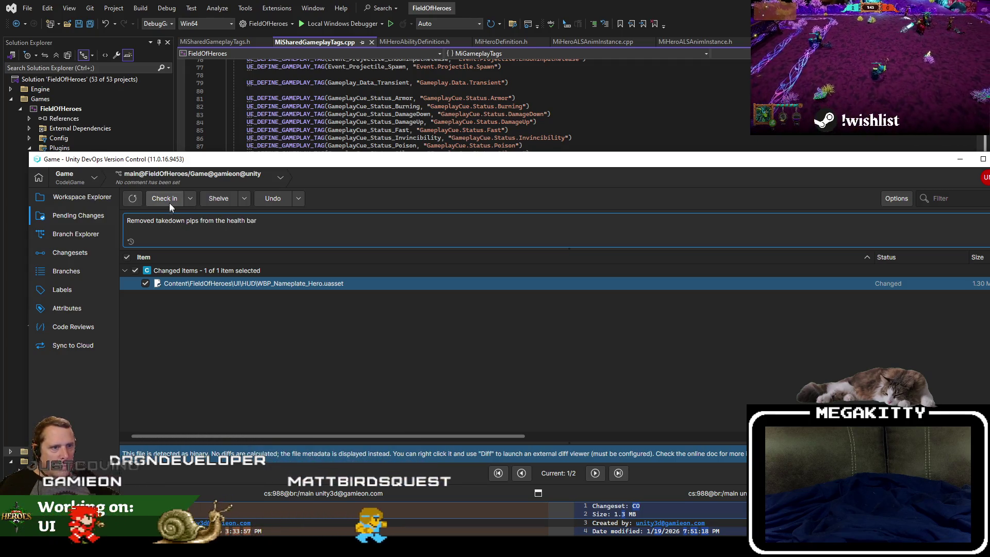
{"action": "left_click", "coordinate": [169, 203]}
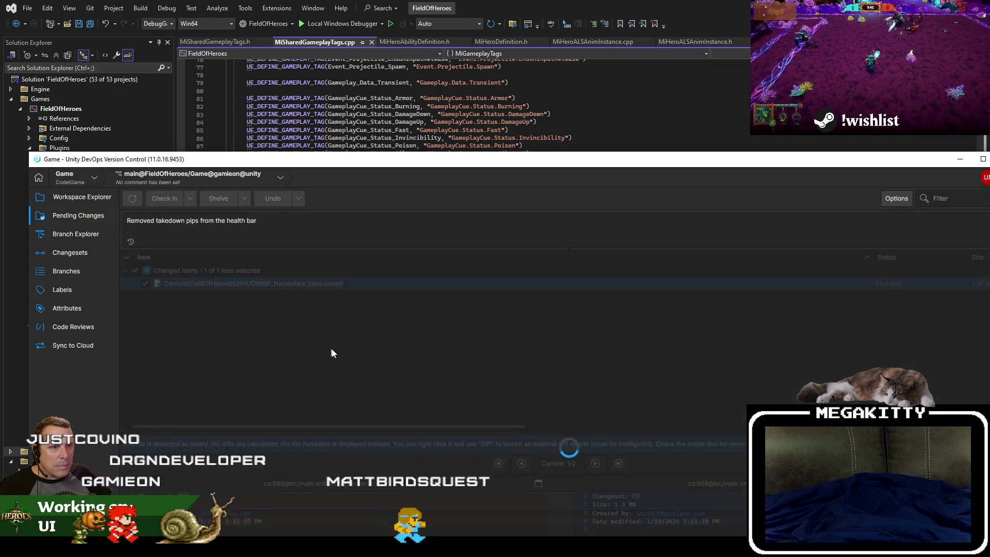
{"action": "key", "text": "super+Down"}
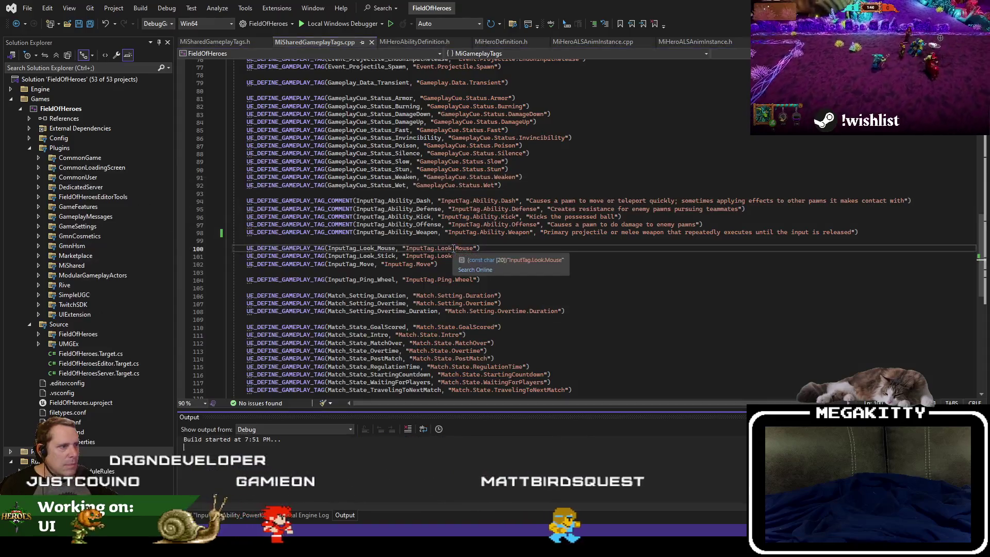
Step: Build the FieldOfHeroes solution and launch the Unreal Editor with the debugger attached
{"action": "left_click", "coordinate": [462, 248]}
{"action": "key", "text": "ctrl+shift+b"}
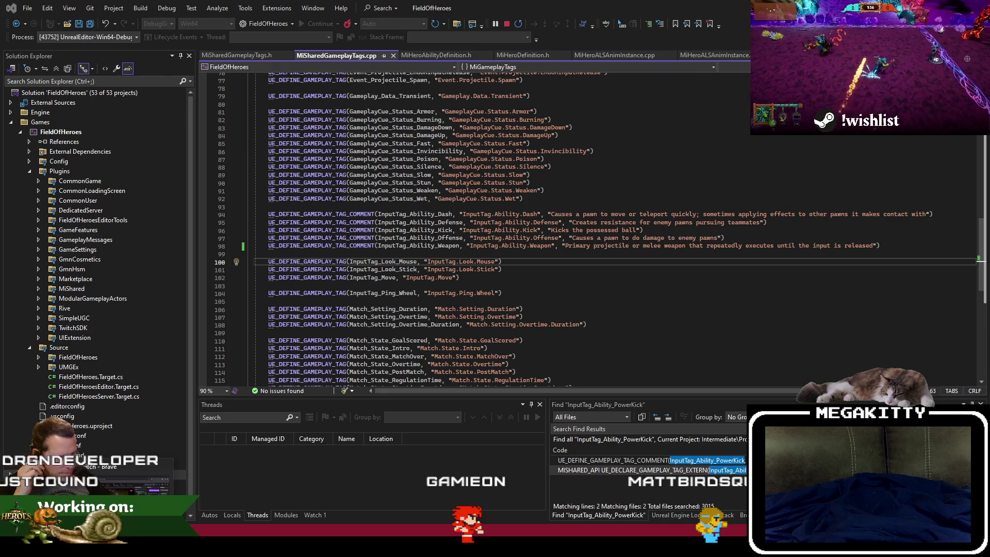
{"action": "left_click", "coordinate": [453, 285]}
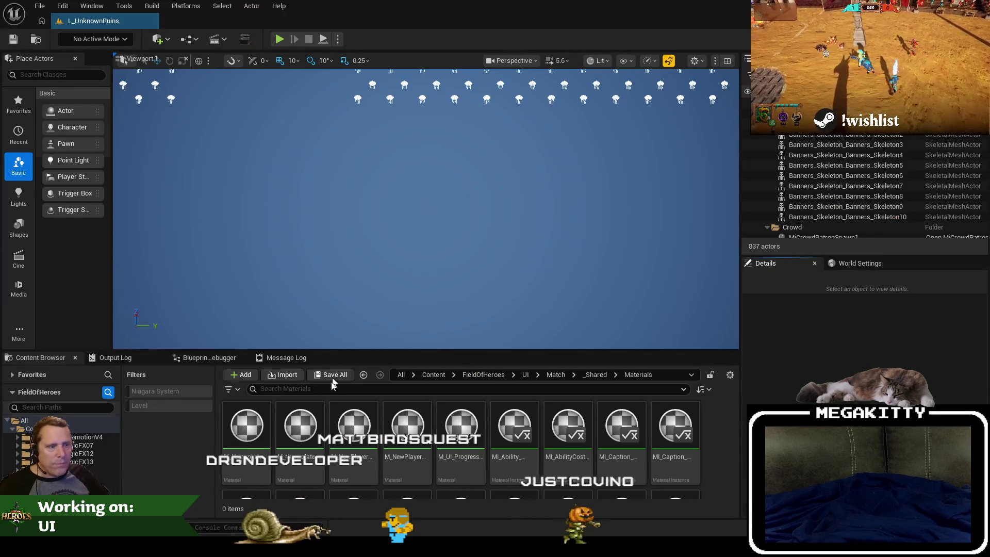
Step: Search the content paths for 'progre' and open the Content/Progressbar/Map folder
{"action": "left_click", "coordinate": [401, 376]}
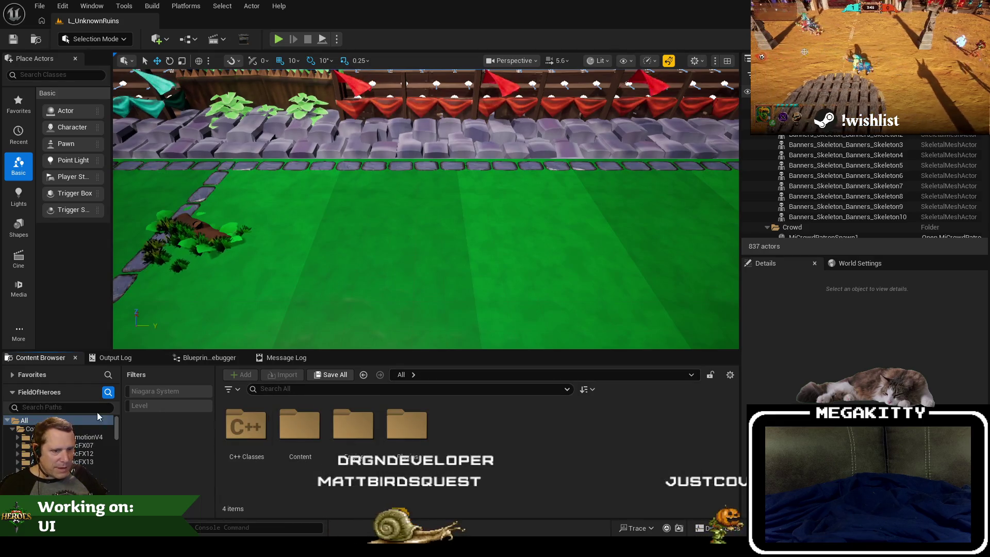
{"action": "left_click", "coordinate": [358, 388]}
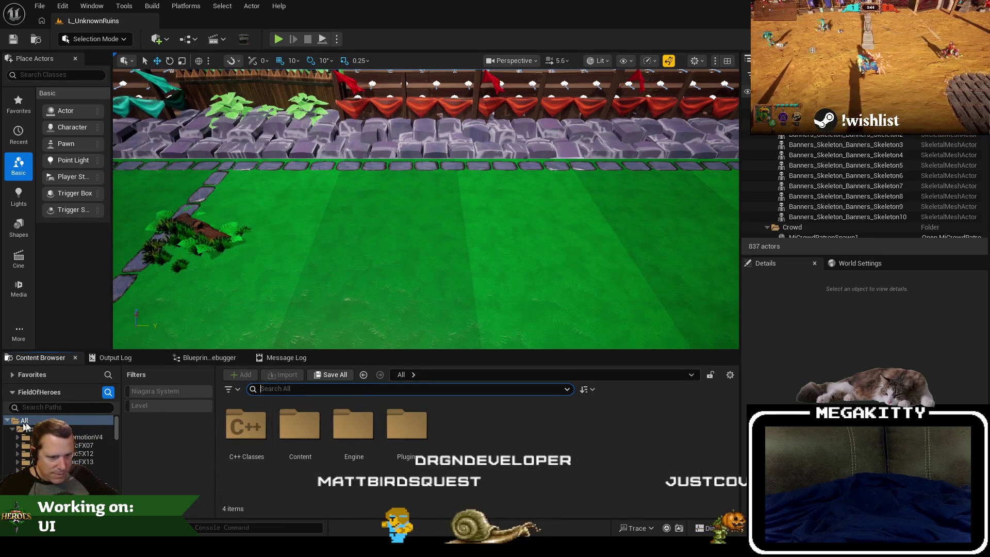
{"action": "scroll", "coordinate": [108, 472], "scroll_direction": "down", "scroll_amount": 3}
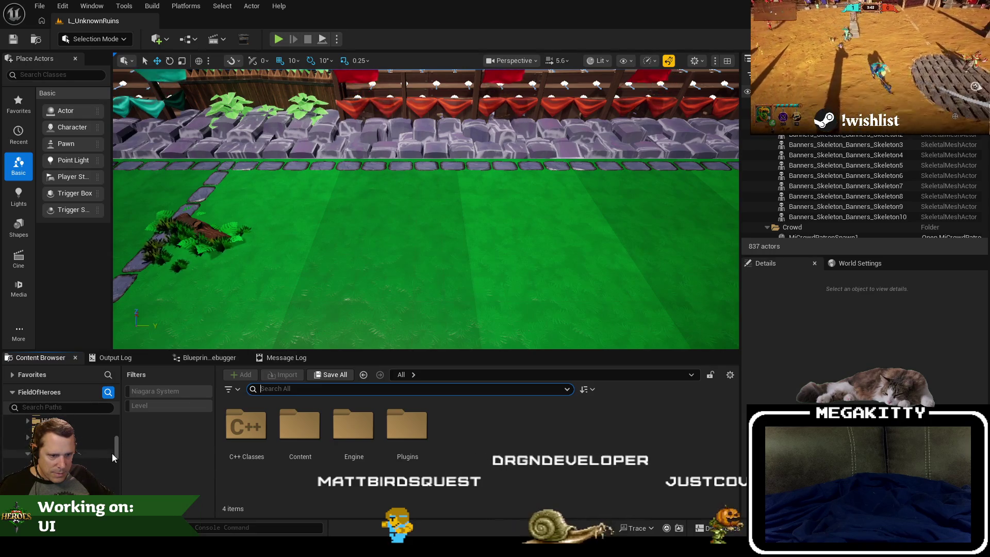
{"action": "left_click_drag", "start_coordinate": [117, 481], "coordinate": [126, 472]}
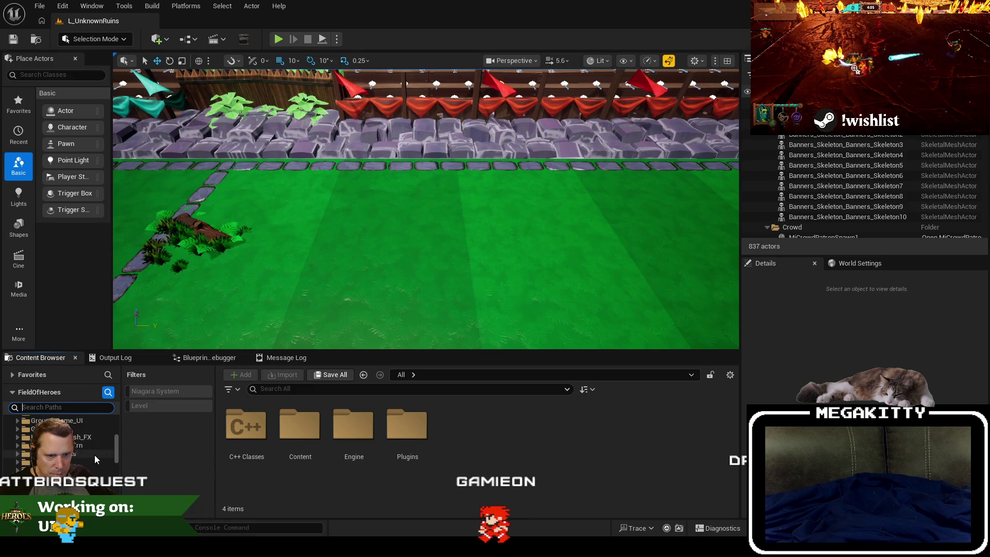
{"action": "type", "text": "progre"}
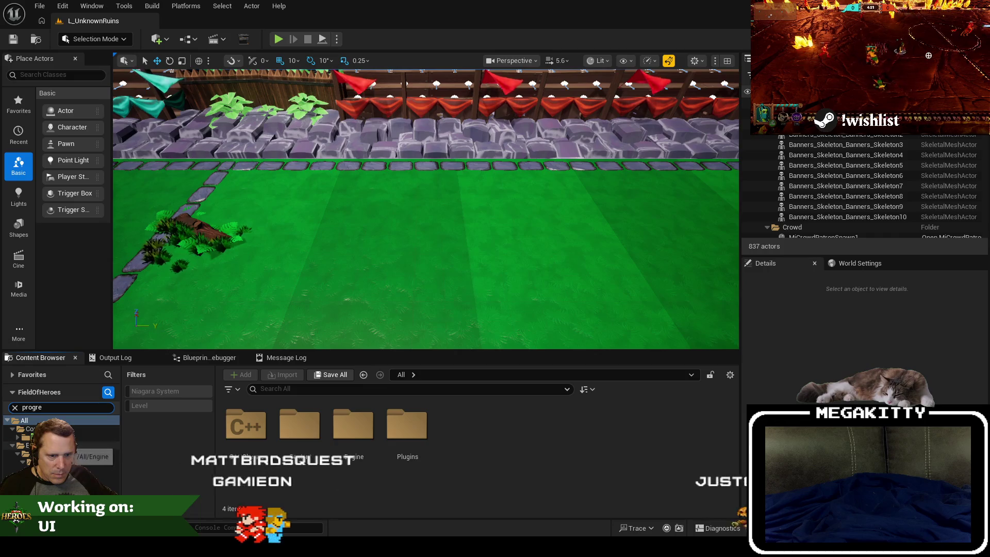
{"action": "left_click", "coordinate": [28, 437]}
{"action": "left_click", "coordinate": [303, 418]}
{"action": "double_click", "coordinate": [303, 418]}
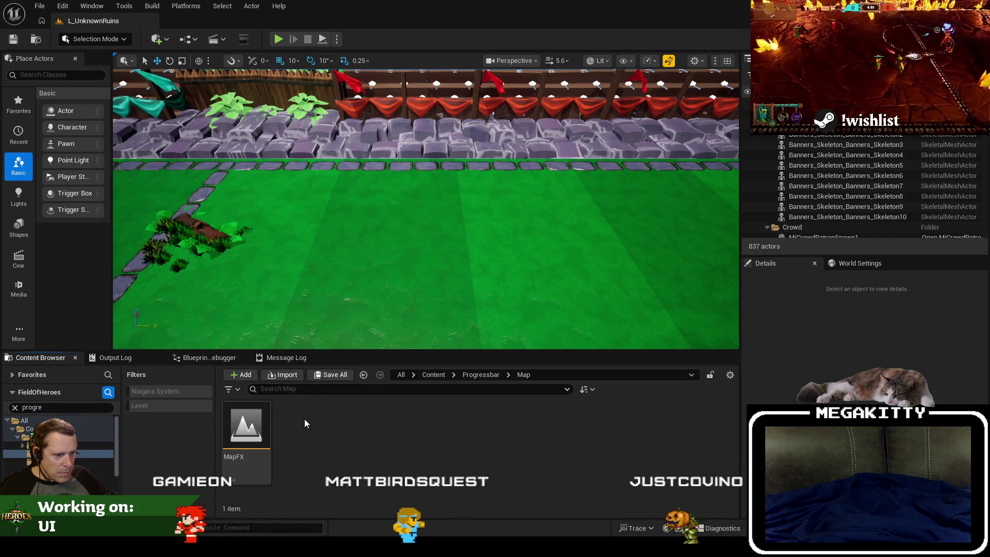
Step: Load the MapFX level and frame the sample progress bars in the viewport
{"action": "double_click", "coordinate": [259, 418]}
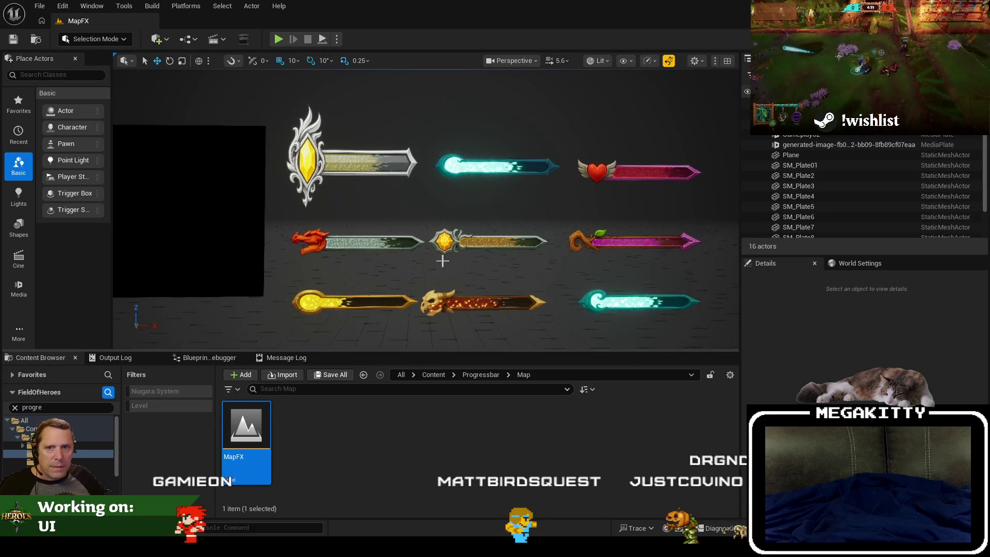
{"action": "key", "text": "Right"}
{"action": "key", "text": "Down"}
{"action": "key", "text": "Left"}
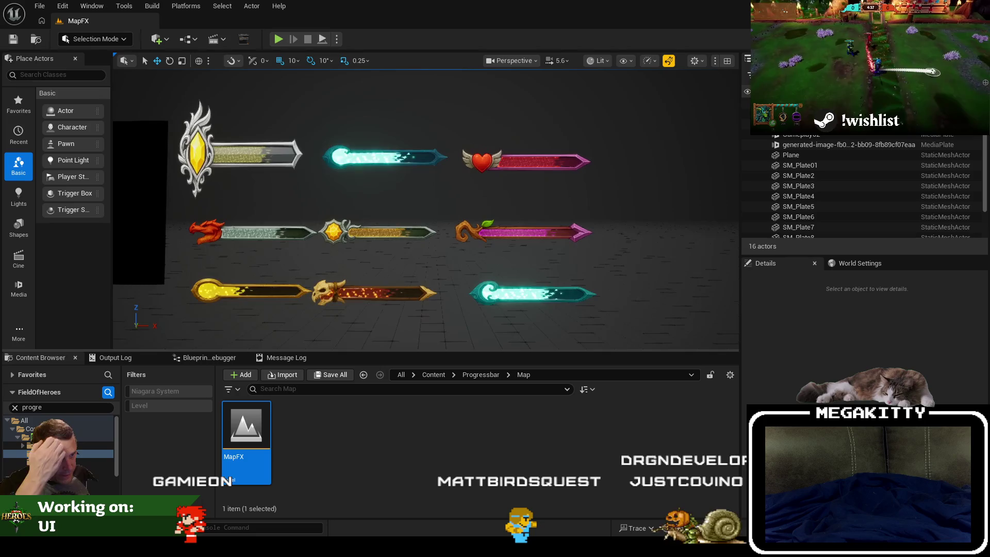
{"action": "key", "text": "Up"}
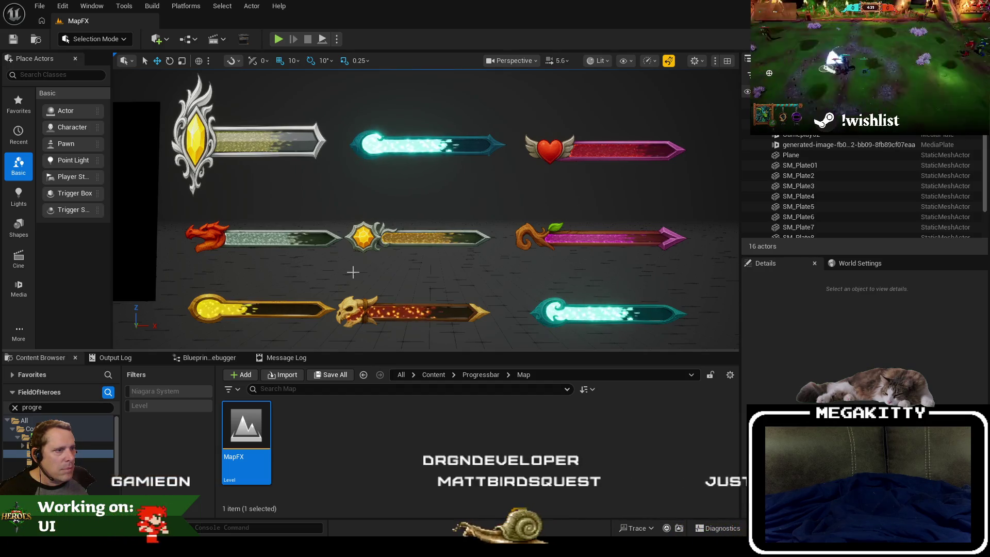
{"action": "key", "text": "Left"}
{"action": "left_click_drag", "start_coordinate": [354, 273], "coordinate": [354, 289]}
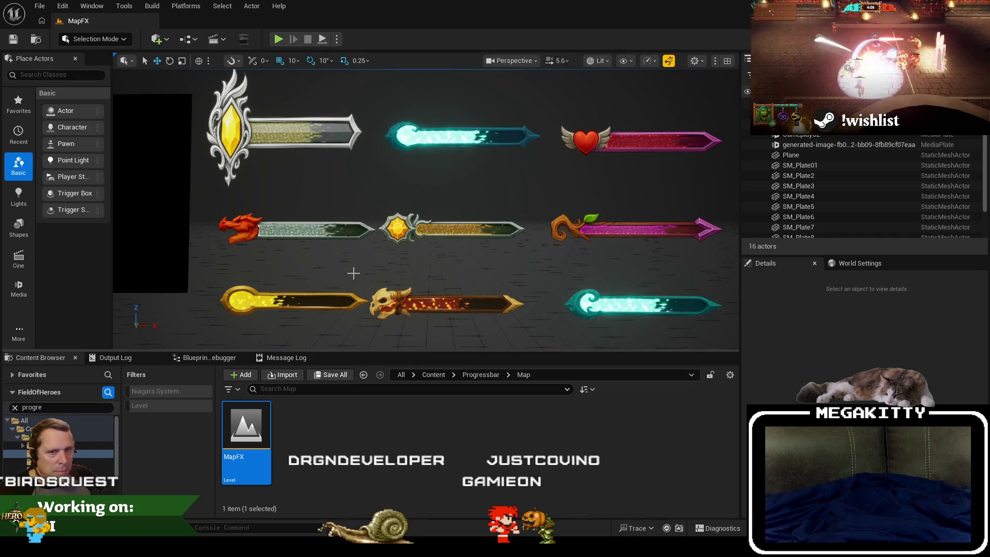
Step: Select the yellow SM_Plate01, dragon-headed and centre SM_Plate8 bars in the viewport
{"action": "left_click", "coordinate": [289, 300]}
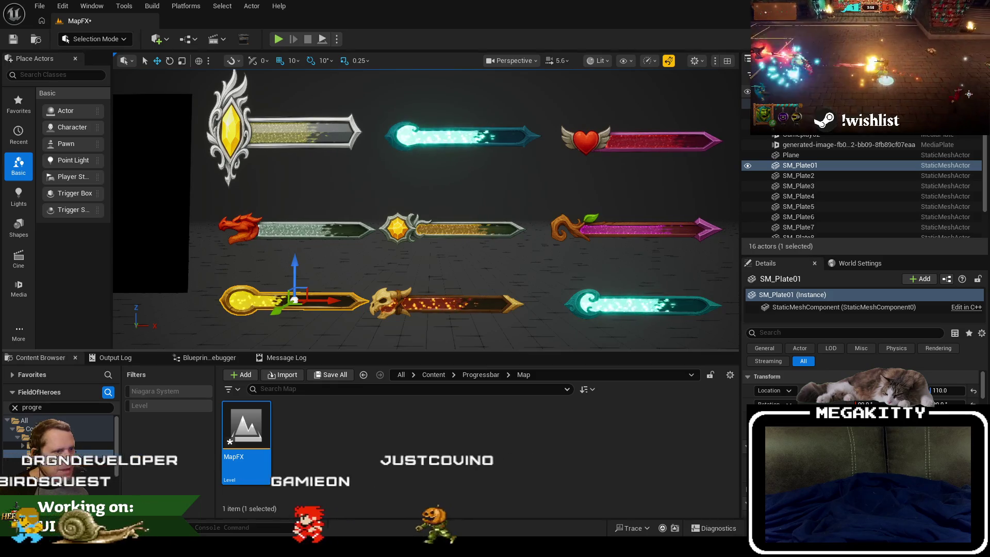
{"action": "left_click", "coordinate": [289, 230]}
{"action": "left_click", "coordinate": [288, 305]}
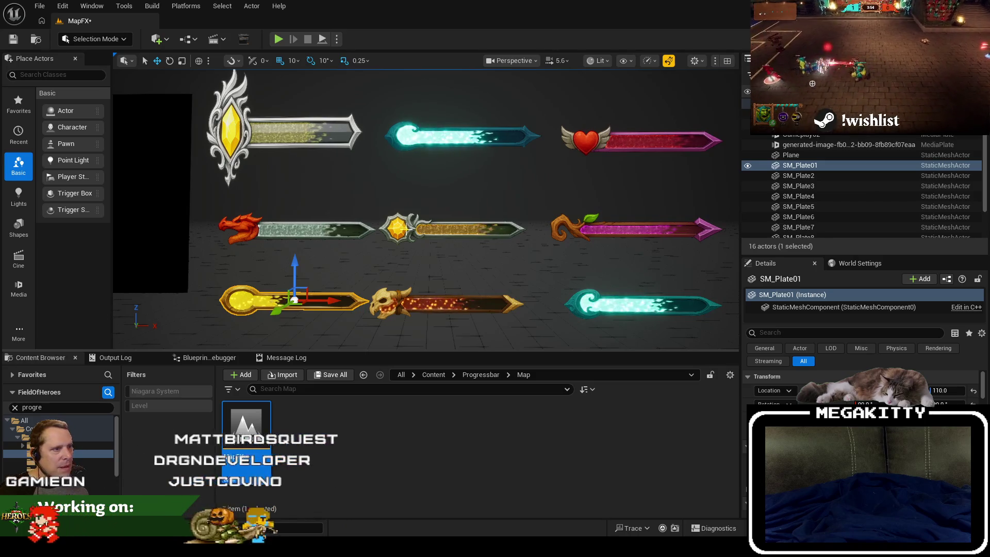
{"action": "left_click", "coordinate": [390, 228]}
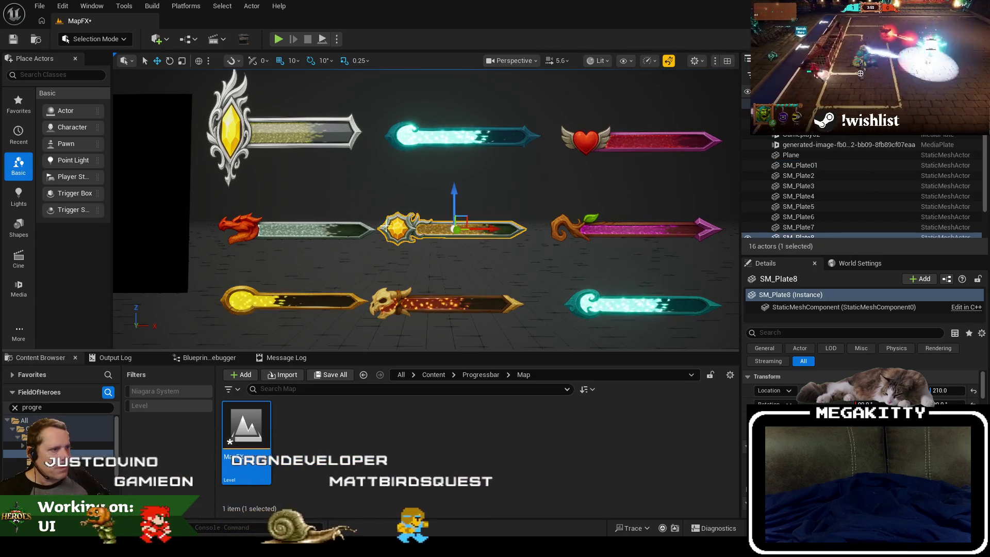
{"action": "scroll", "coordinate": [391, 228], "scroll_direction": "up", "scroll_amount": 5}
{"action": "scroll", "coordinate": [391, 228], "scroll_direction": "down", "scroll_amount": 5}
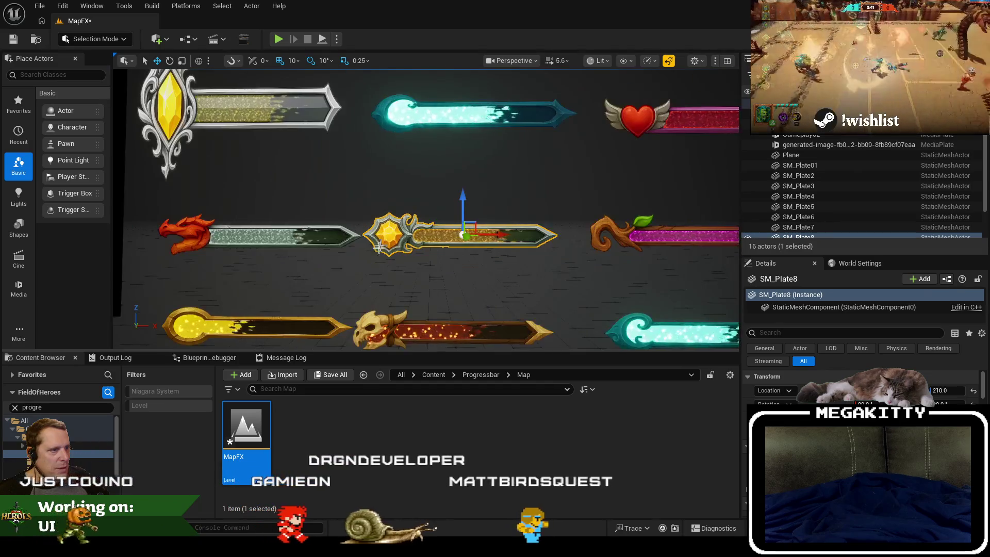
{"action": "left_click_drag", "start_coordinate": [423, 255], "coordinate": [472, 173]}
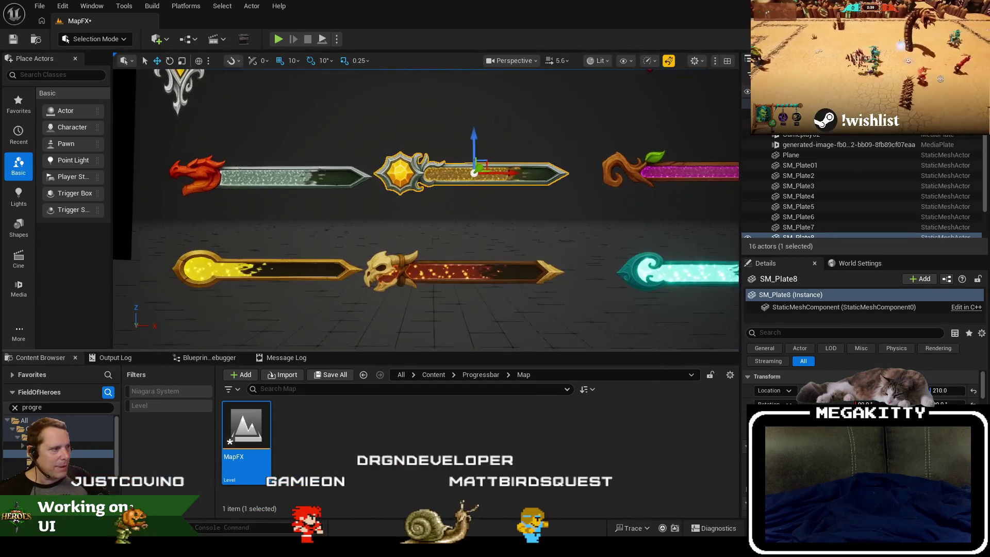
{"action": "left_click_drag", "start_coordinate": [284, 325], "coordinate": [305, 341]}
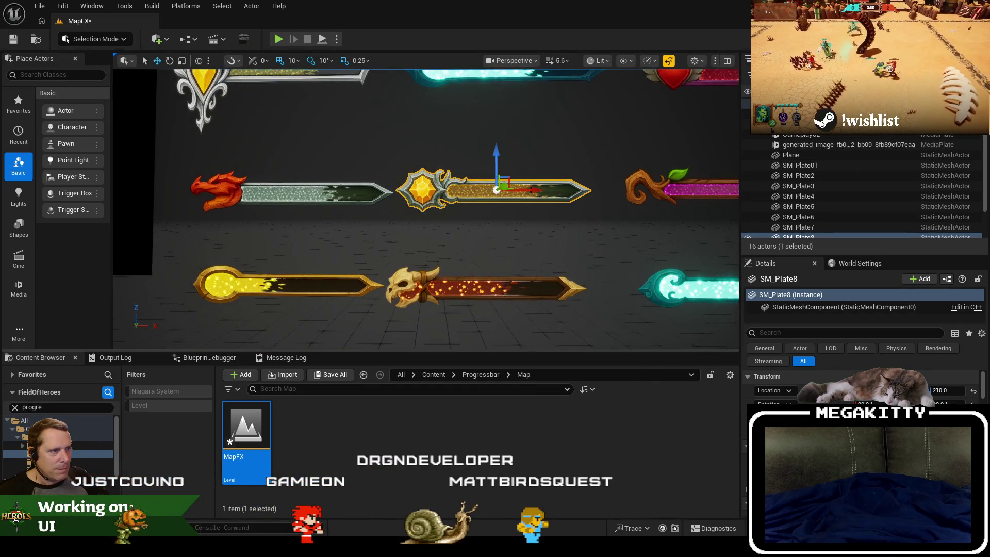
{"action": "left_click", "coordinate": [293, 299]}
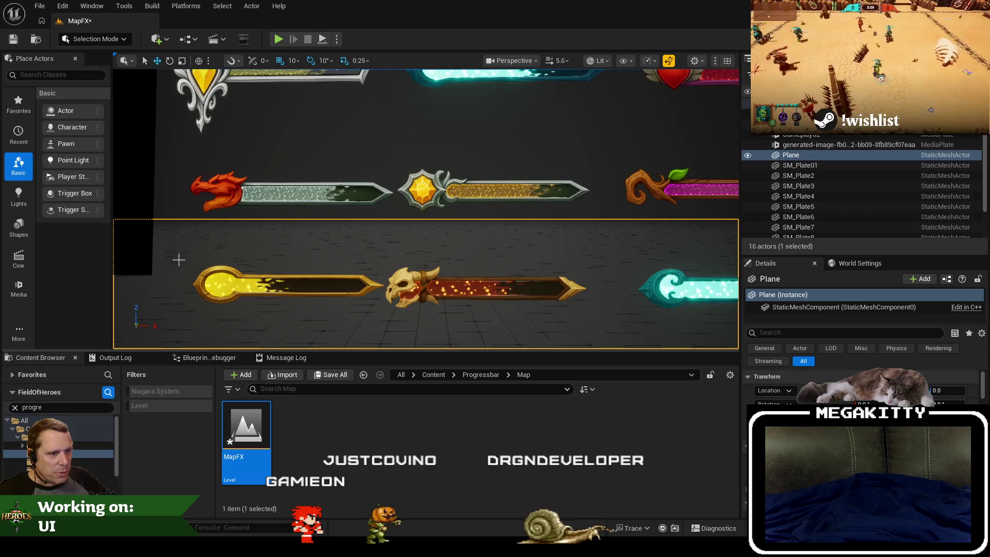
Step: Select SM_Plate01 in the Outliner and browse to its mesh asset in Progressbar/Mesh
{"action": "left_click", "coordinate": [827, 165]}
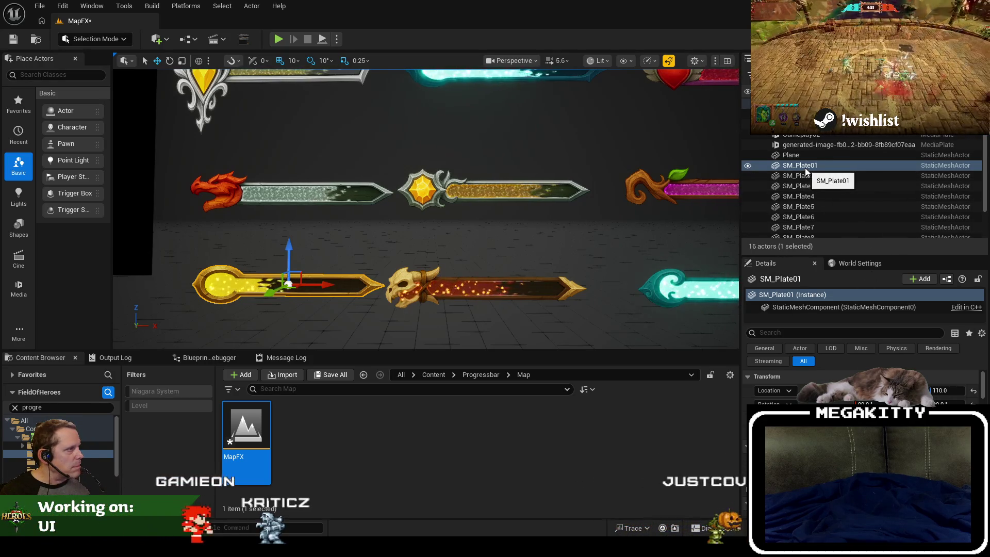
{"action": "scroll", "coordinate": [559, 135], "scroll_direction": "down", "scroll_amount": 2}
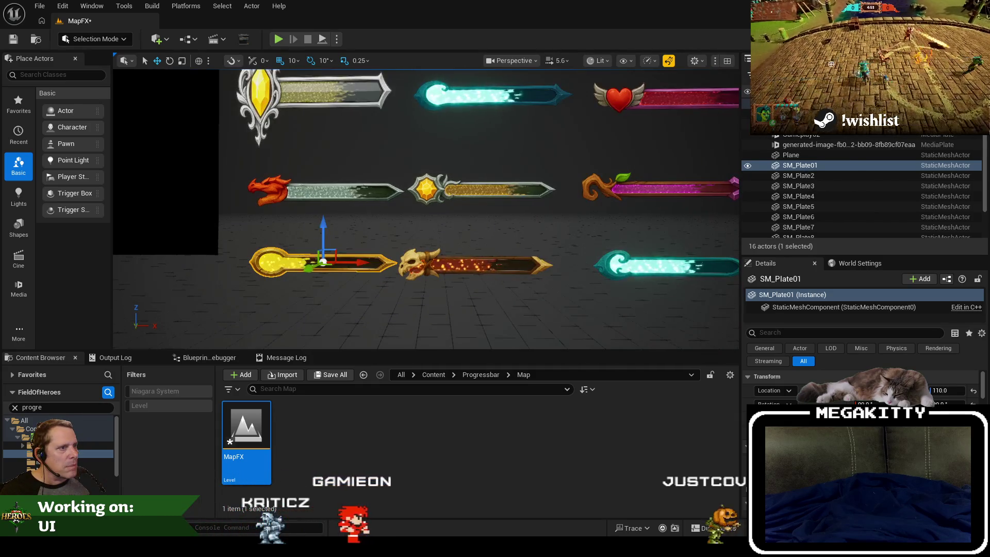
{"action": "scroll", "coordinate": [525, 177], "scroll_direction": "down", "scroll_amount": 2}
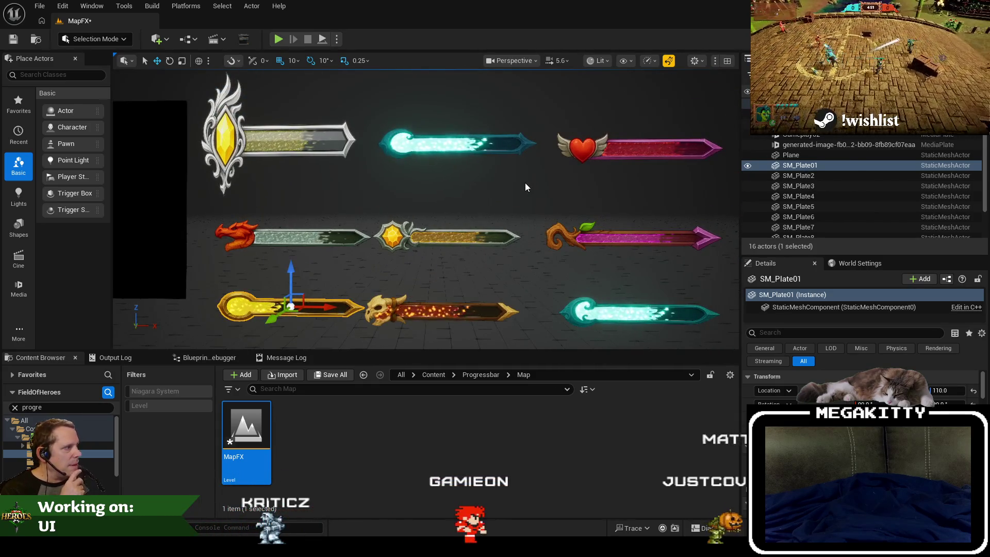
{"action": "left_click", "coordinate": [803, 164]}
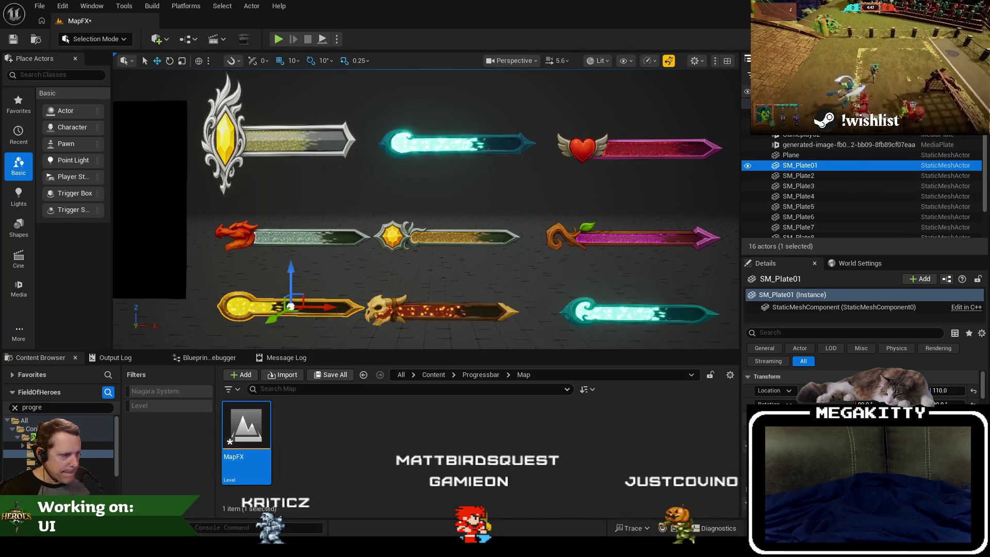
{"action": "key", "text": "ctrl+b"}
{"action": "right_click", "coordinate": [243, 438]}
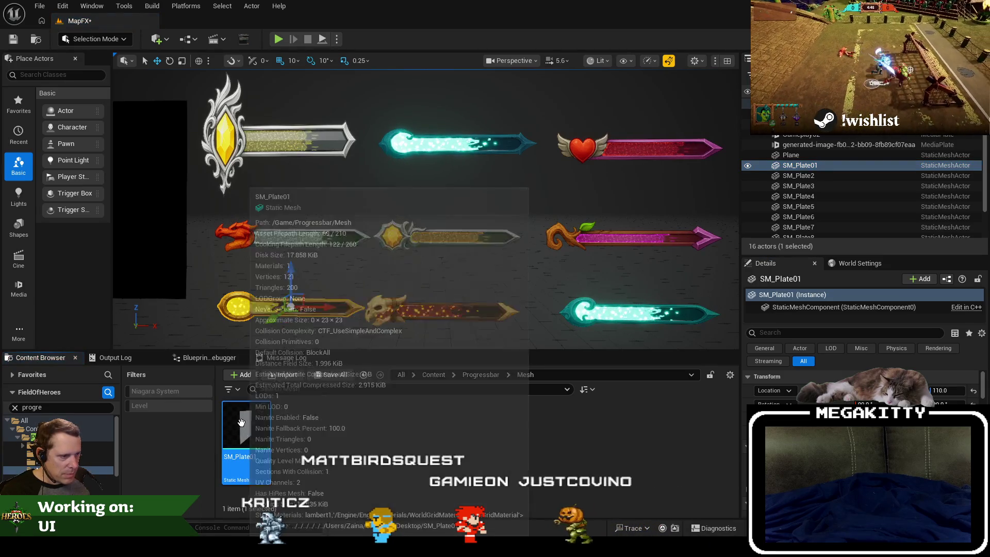
Step: View SM_Plate01's dependencies in the Reference Viewer, then close it
{"action": "left_click", "coordinate": [339, 451]}
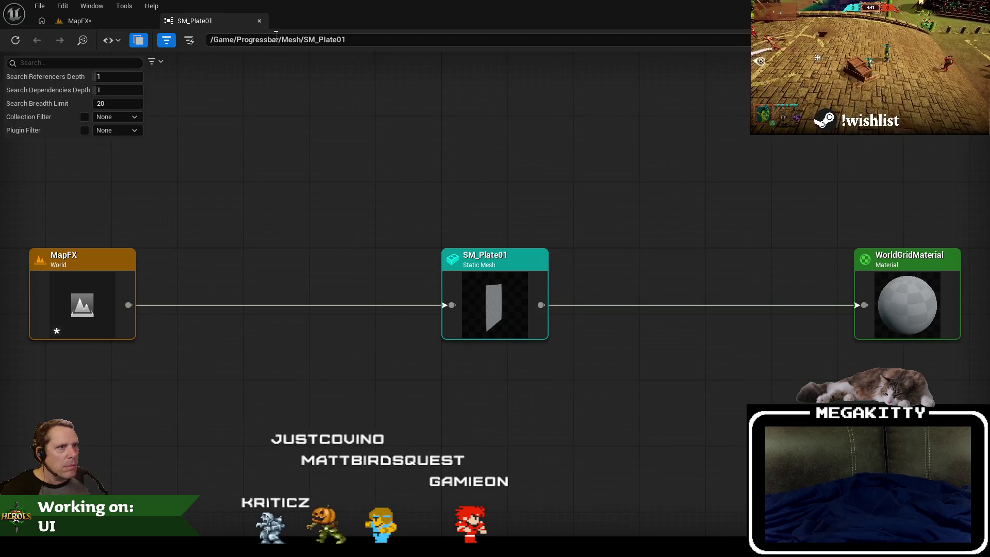
{"action": "left_click", "coordinate": [259, 21]}
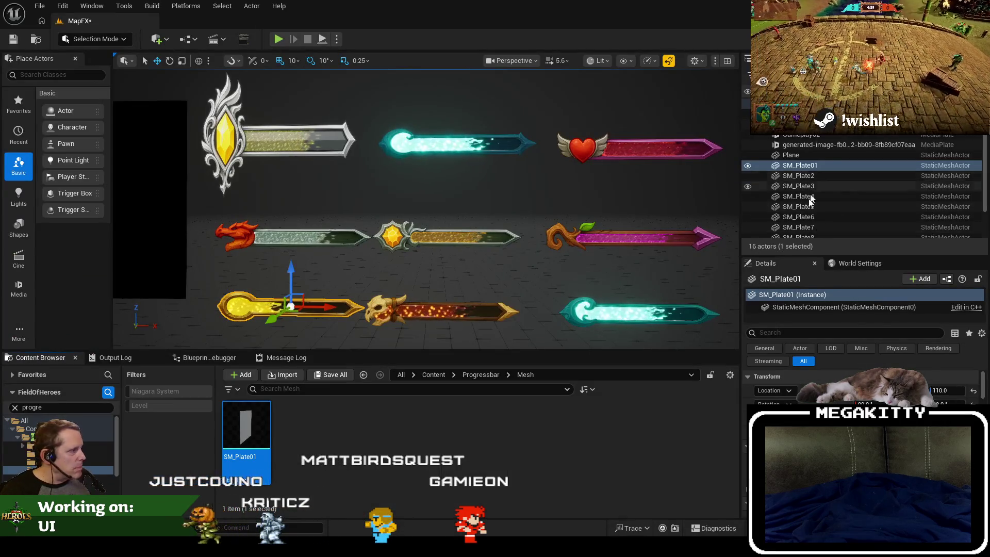
{"action": "scroll", "coordinate": [861, 392], "scroll_direction": "down", "scroll_amount": 3}
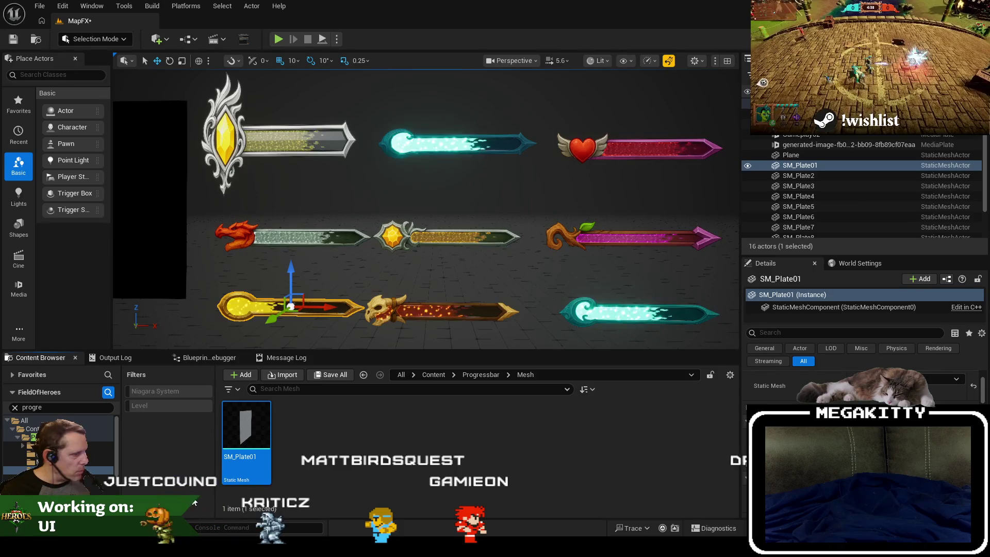
{"action": "right_click", "coordinate": [251, 439]}
{"action": "mouse_move", "coordinate": [397, 340]}
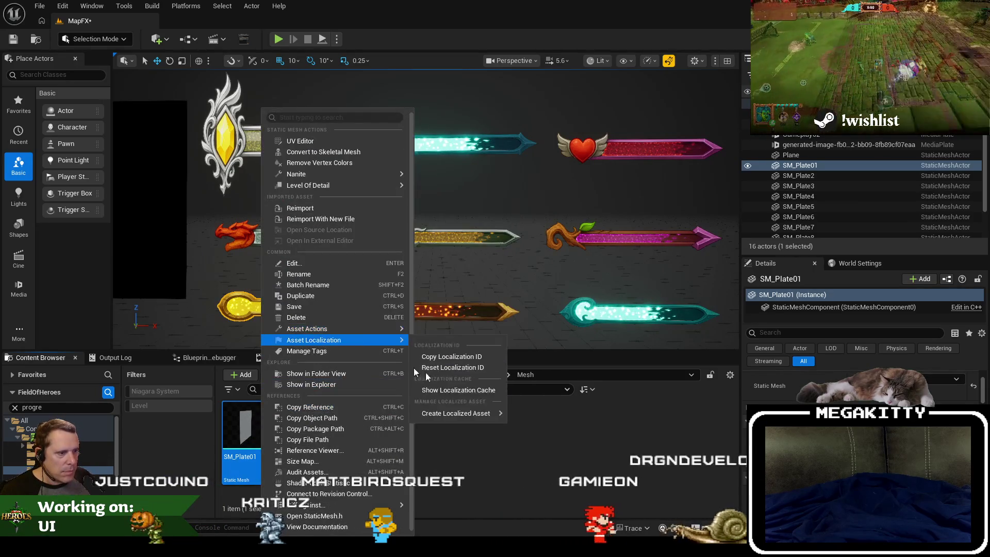
{"action": "left_click", "coordinate": [370, 372]}
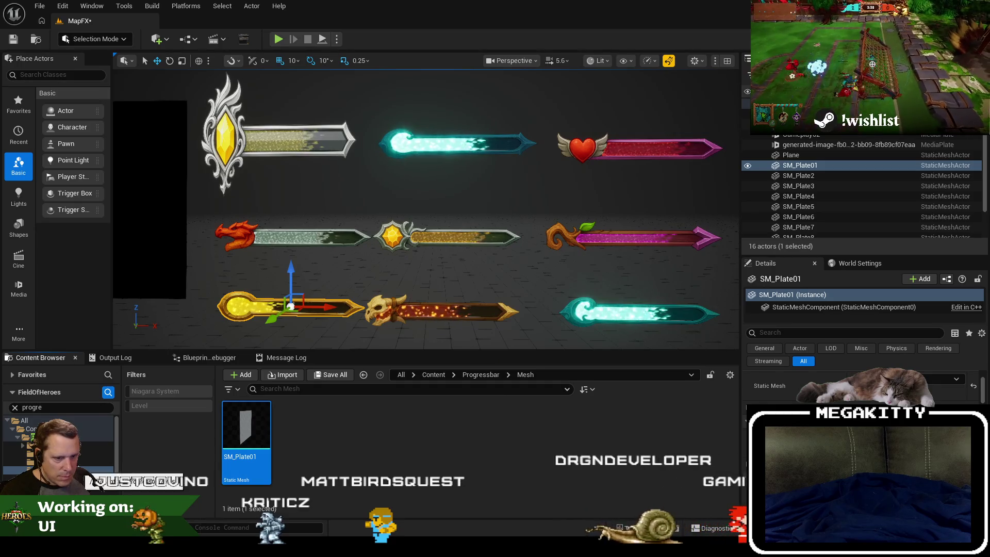
Step: Clear the path filter and open MI_PB01 from the Progressbar Material folder
{"action": "left_click", "coordinate": [15, 407]}
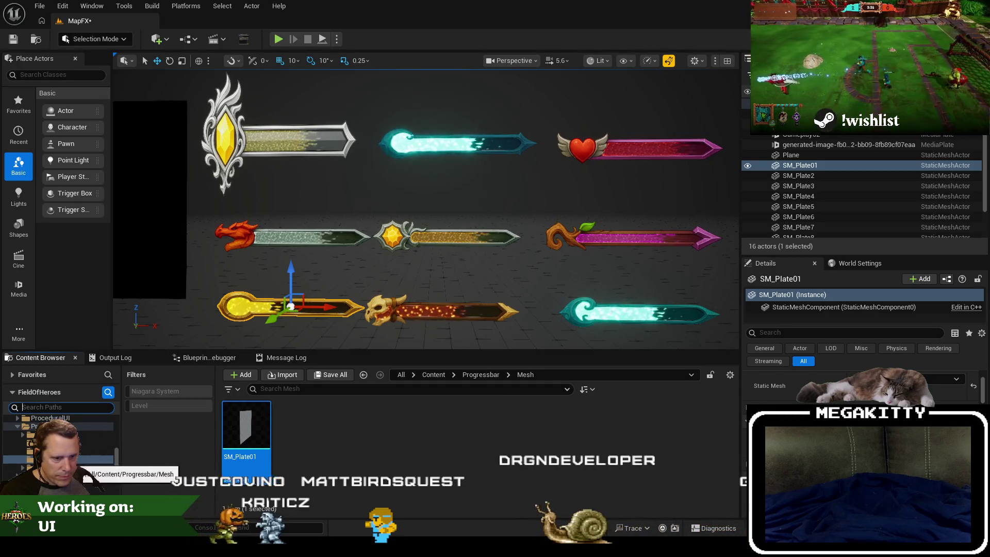
{"action": "left_click", "coordinate": [46, 452]}
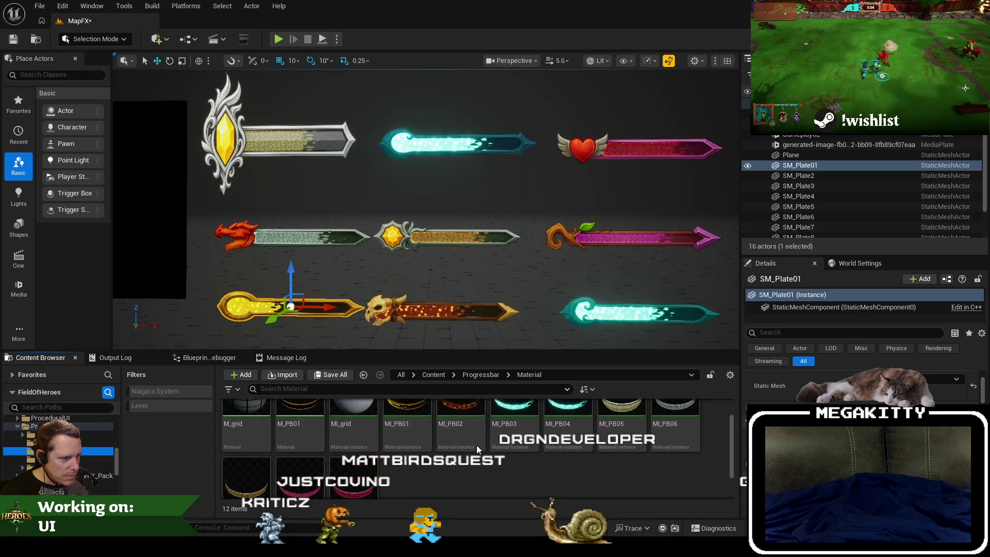
{"action": "double_click", "coordinate": [415, 441]}
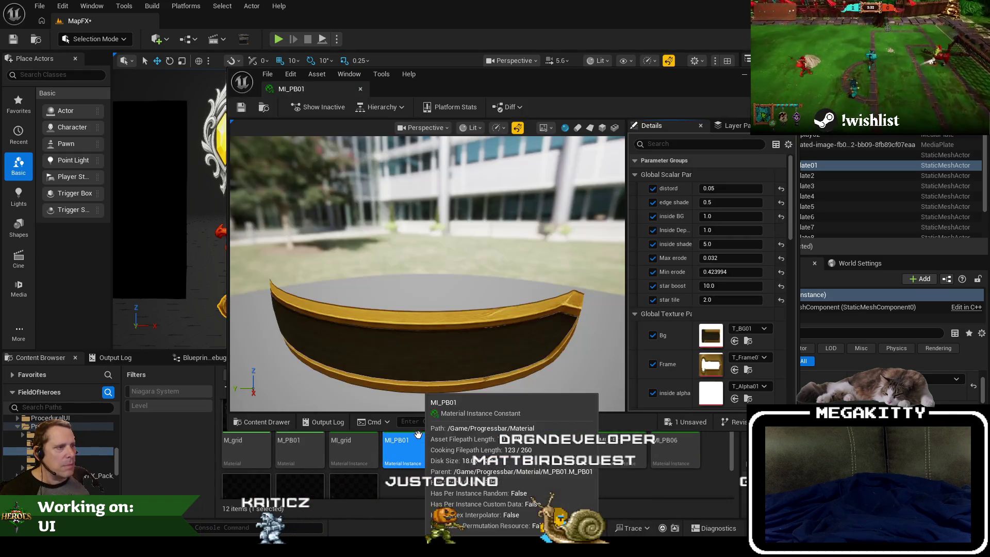
Step: Orbit the MI_PB01 preview around the gold plate, then close the material instance editor
{"action": "mouse_move", "coordinate": [391, 286]}
{"action": "left_mouse_down"}
{"action": "mouse_move", "coordinate": [420, 336]}
{"action": "mouse_move", "coordinate": [352, 304]}
{"action": "left_mouse_up"}
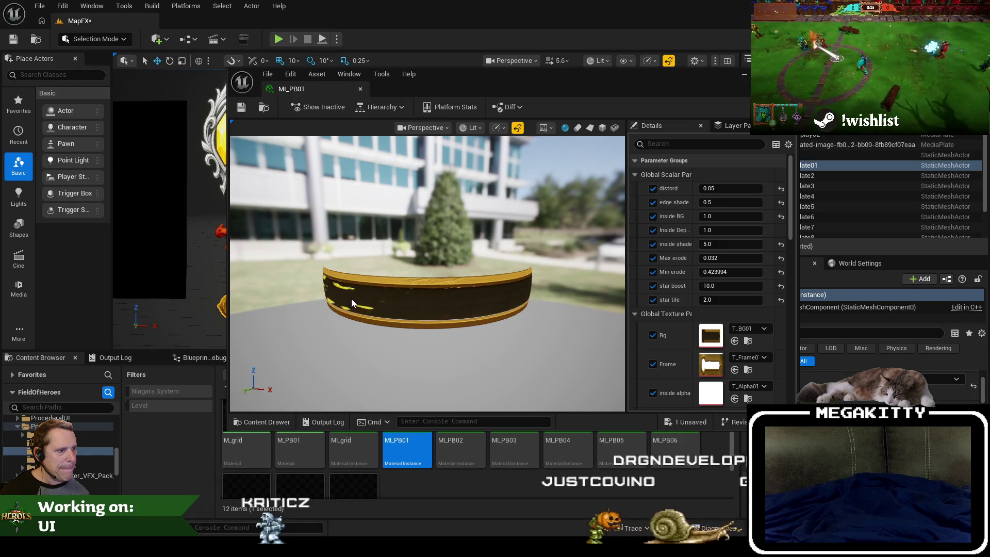
{"action": "scroll", "coordinate": [405, 291], "scroll_direction": "down", "scroll_amount": 2}
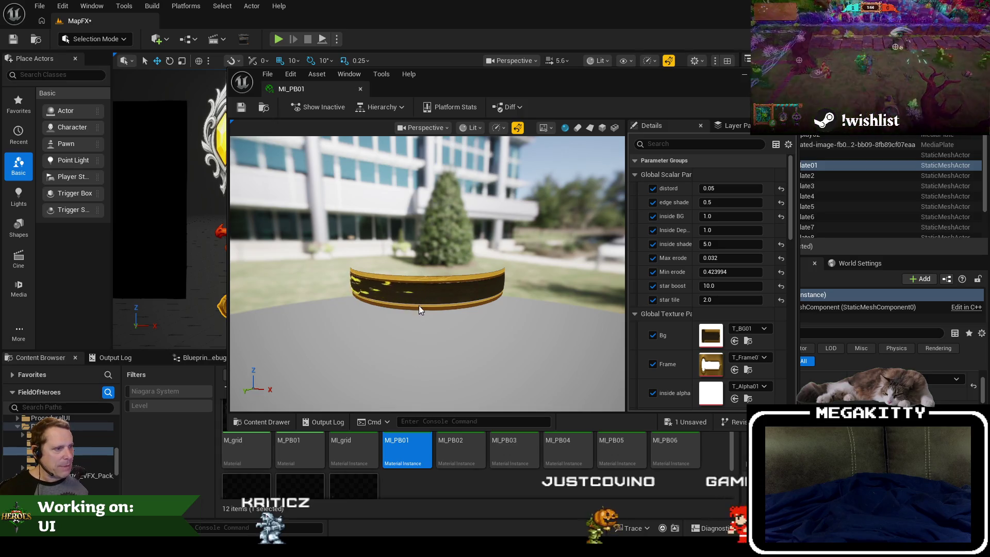
{"action": "mouse_move", "coordinate": [401, 293]}
{"action": "left_mouse_down"}
{"action": "mouse_move", "coordinate": [397, 304]}
{"action": "mouse_move", "coordinate": [372, 298]}
{"action": "left_mouse_up"}
{"action": "left_click_drag", "start_coordinate": [484, 309], "coordinate": [431, 307]}
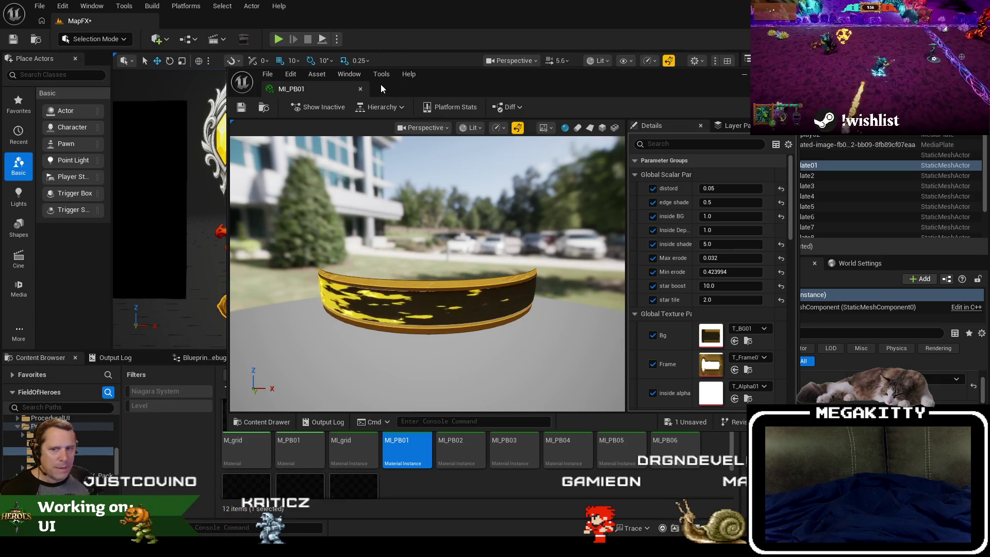
{"action": "left_click", "coordinate": [361, 89]}
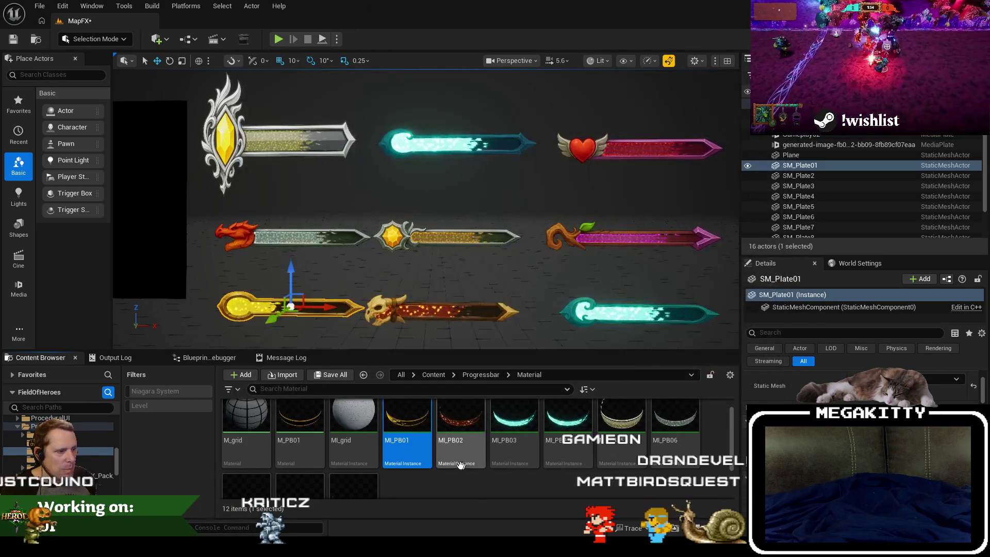
Step: Inspect MI_PB01's references, including M_PB01 and its textures, in the Reference Viewer
{"action": "right_click", "coordinate": [421, 419]}
{"action": "left_click", "coordinate": [482, 334]}
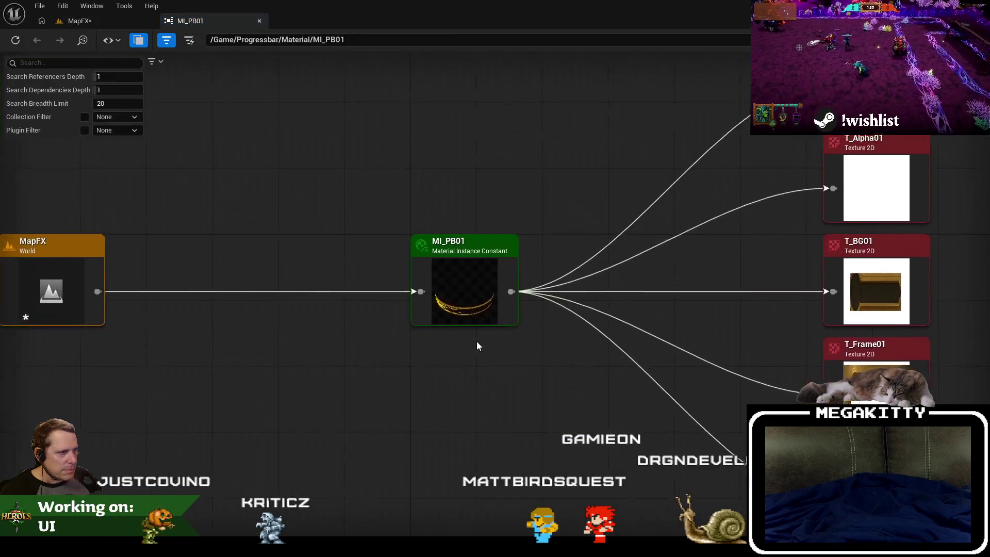
{"action": "left_click_drag", "start_coordinate": [694, 271], "coordinate": [433, 267]}
{"action": "scroll", "coordinate": [435, 276], "scroll_direction": "down", "scroll_amount": 1}
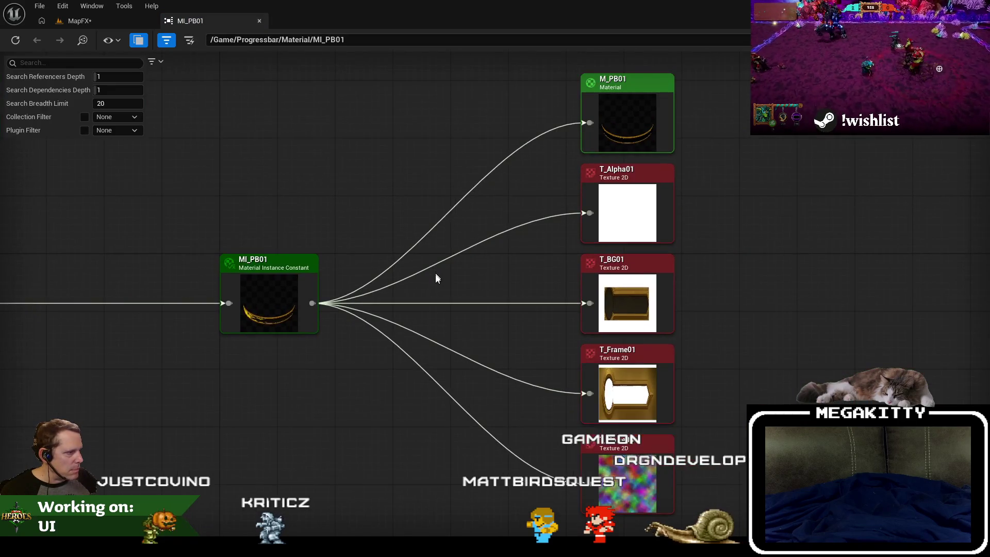
{"action": "mouse_move", "coordinate": [537, 288]}
{"action": "left_mouse_down"}
{"action": "mouse_move", "coordinate": [557, 382]}
{"action": "mouse_move", "coordinate": [703, 316]}
{"action": "mouse_move", "coordinate": [780, 329]}
{"action": "left_mouse_up"}
Step: Return to the MapFX level, save all content, and switch to Visual Studio
{"action": "left_click", "coordinate": [146, 23]}
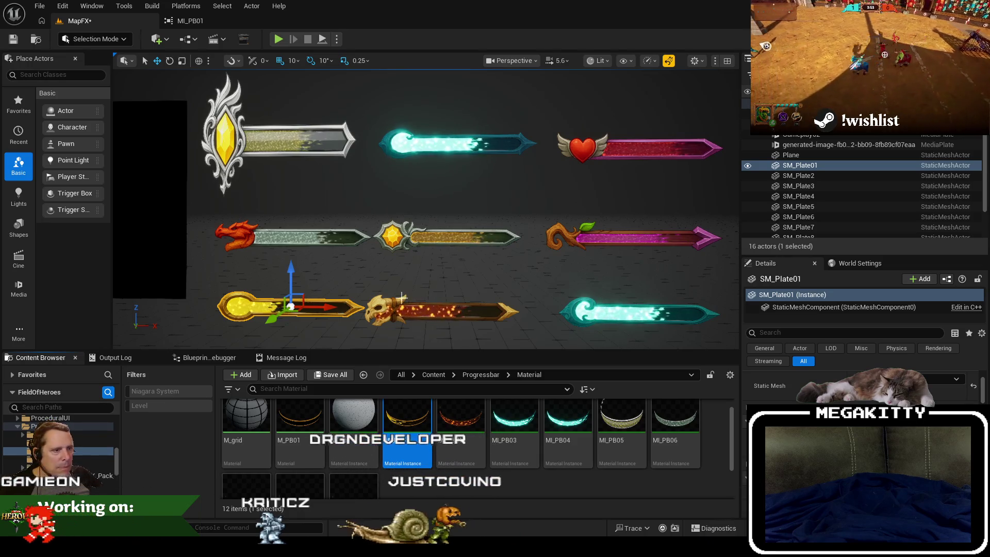
{"action": "mouse_move", "coordinate": [382, 281]}
{"action": "left_mouse_down"}
{"action": "mouse_move", "coordinate": [412, 281]}
{"action": "mouse_move", "coordinate": [384, 277]}
{"action": "left_mouse_up"}
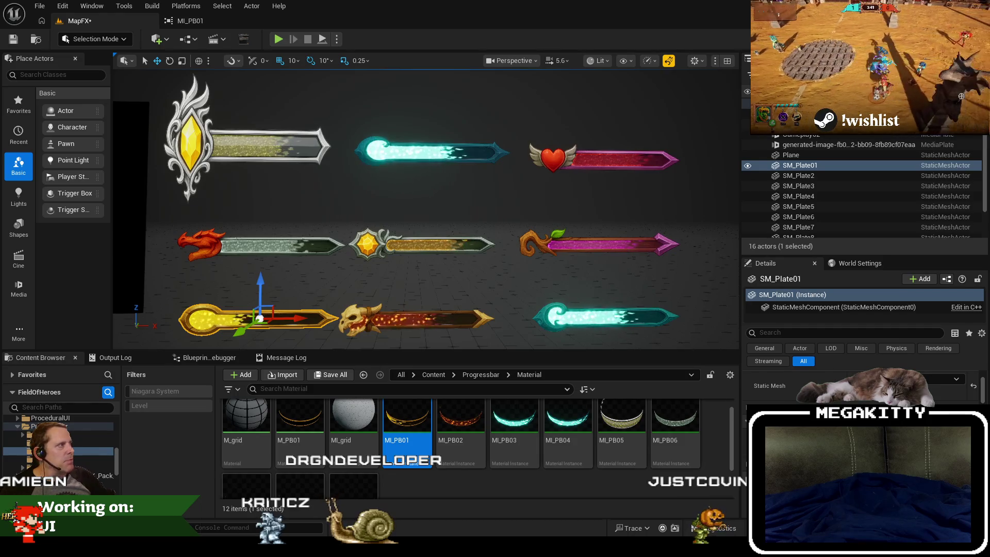
{"action": "key", "text": "ctrl+shift+s"}
{"action": "left_click", "coordinate": [581, 389]}
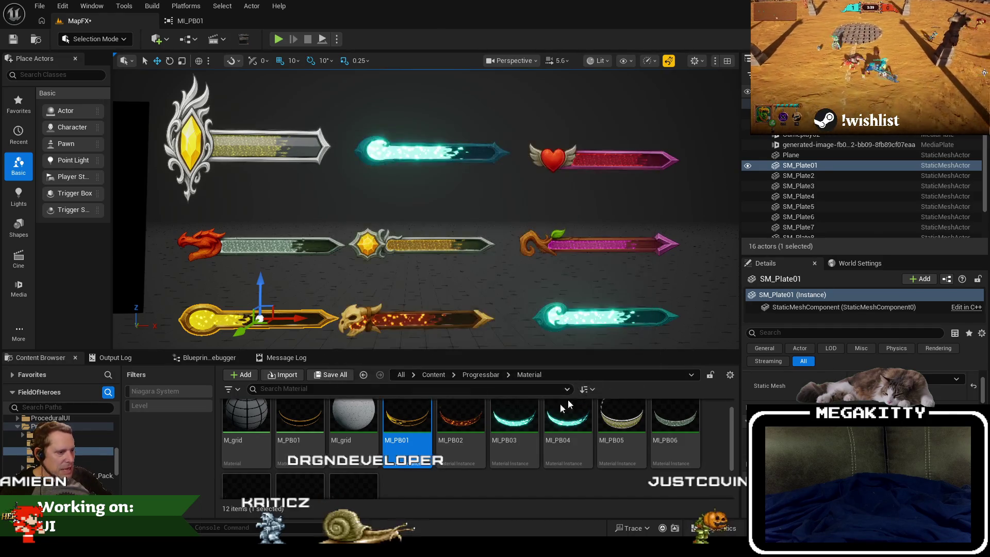
{"action": "key", "text": "alt+Tab"}
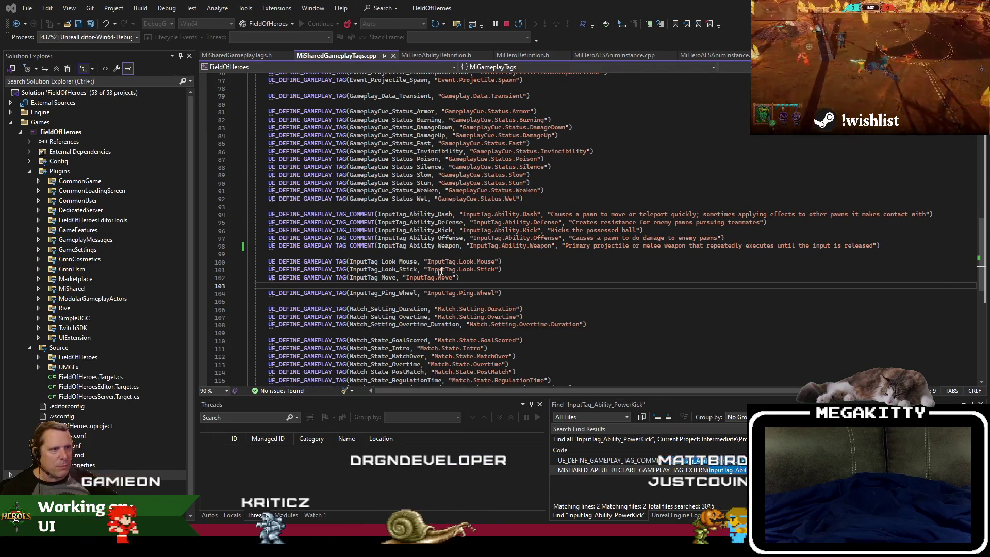
Step: Look over the ability input tags, down to the InputTag_Ability_Dash definition near line 93
{"action": "left_click", "coordinate": [464, 230]}
{"action": "left_click", "coordinate": [568, 206]}
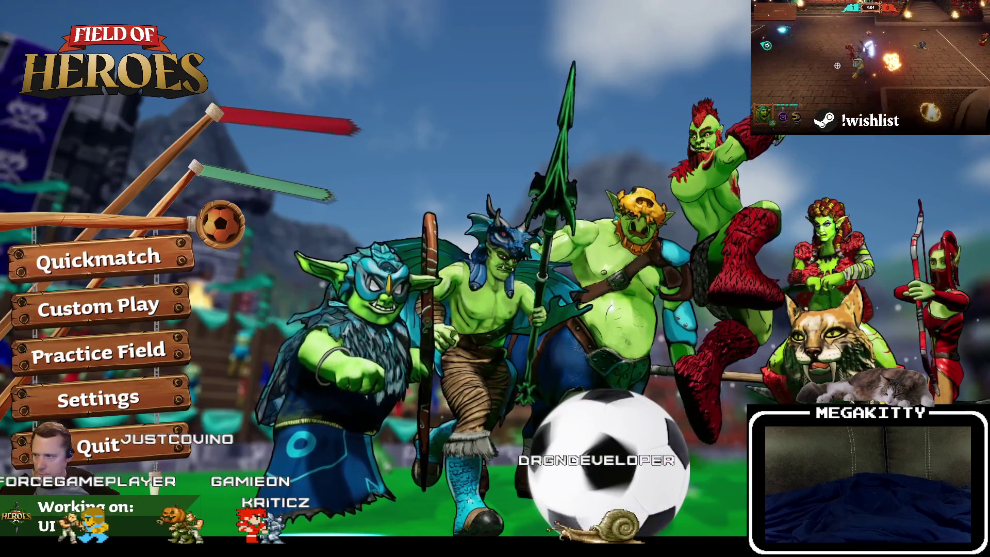
Step: Check the Audio settings, then browse the Custom Play game list and return to the main menu
{"action": "left_click", "coordinate": [127, 402]}
{"action": "left_click", "coordinate": [322, 25]}
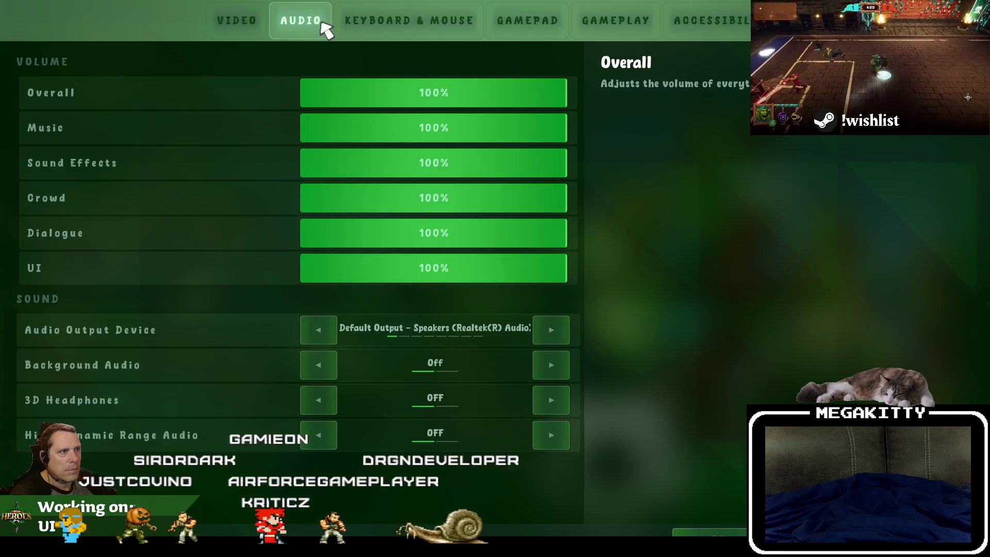
{"action": "key", "text": "Escape"}
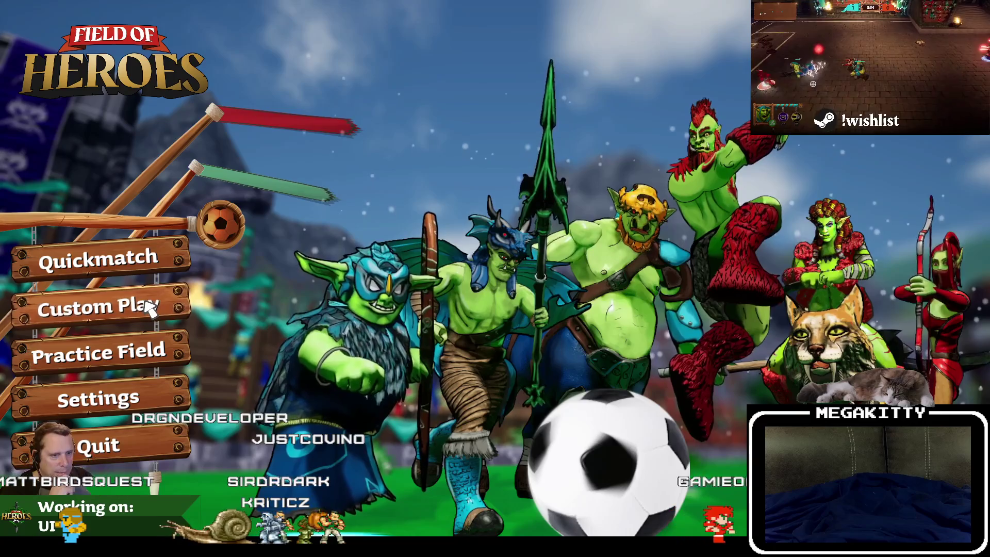
{"action": "left_click", "coordinate": [152, 309]}
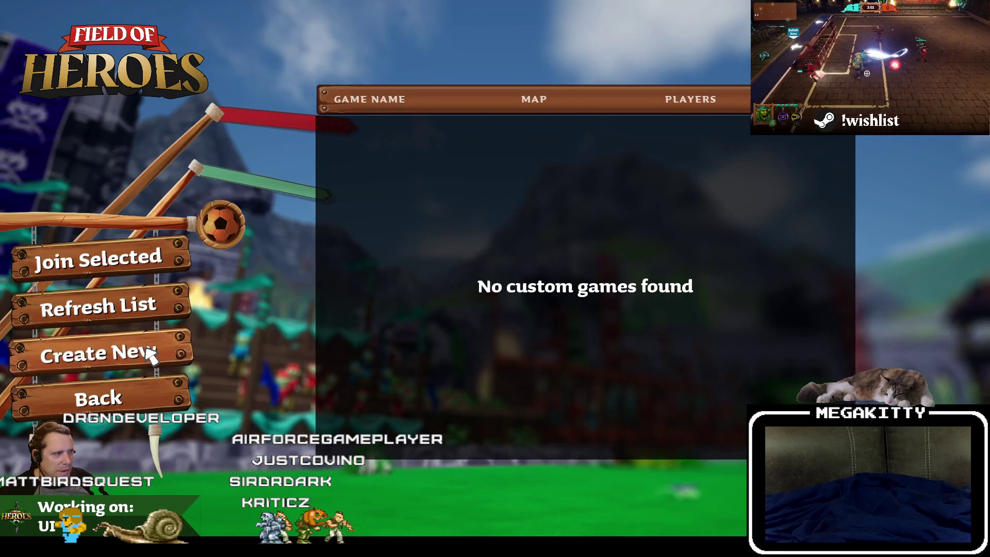
{"action": "left_click", "coordinate": [132, 403]}
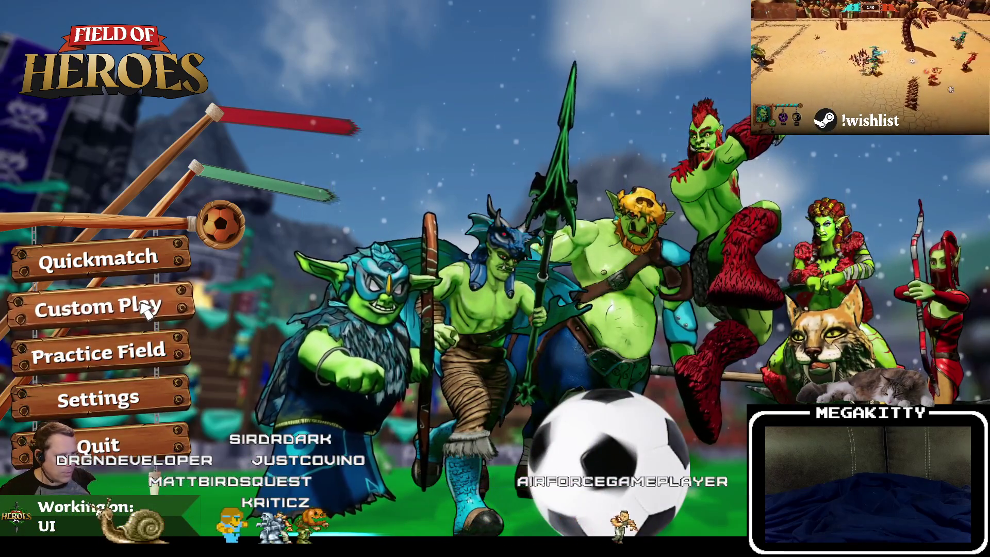
{"action": "left_click", "coordinate": [103, 308]}
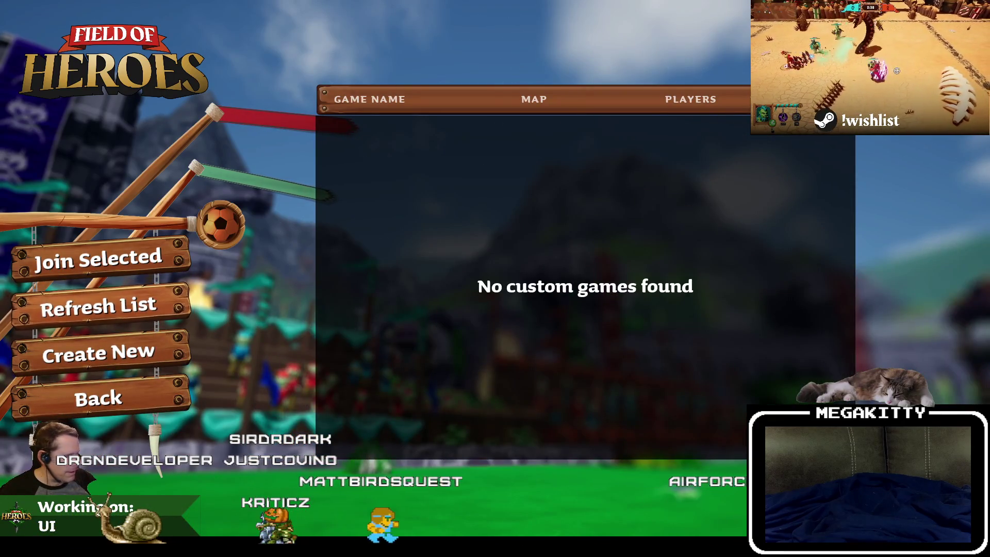
{"action": "left_click", "coordinate": [142, 401]}
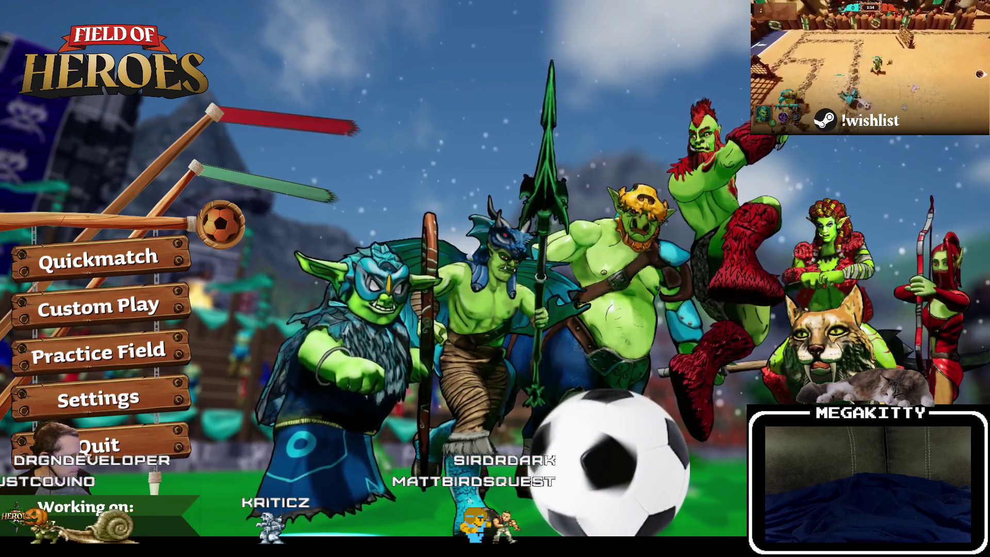
Step: Create an offline custom game on The Unknown Ruins and start it with the Dodger hero
{"action": "left_click", "coordinate": [120, 312]}
{"action": "left_click", "coordinate": [144, 347]}
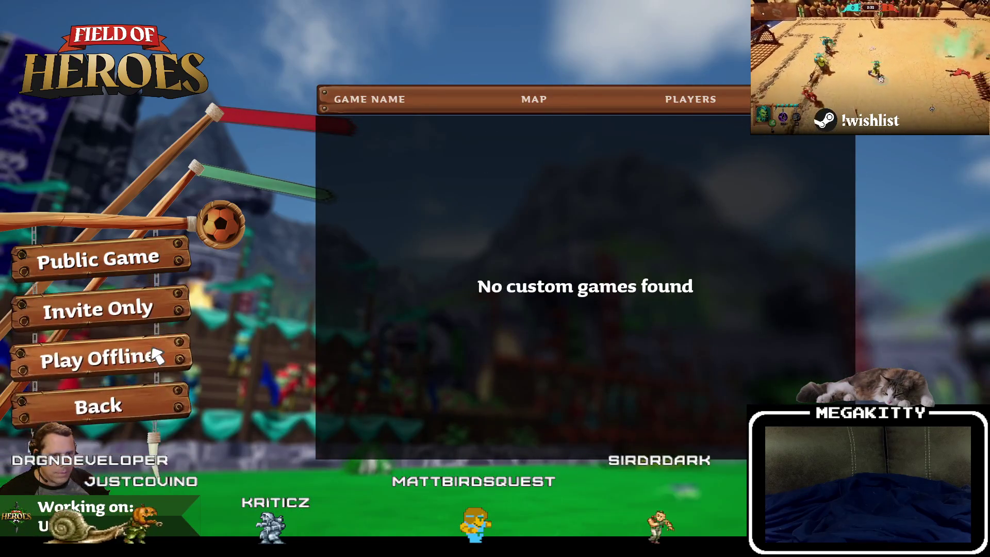
{"action": "left_click", "coordinate": [155, 356]}
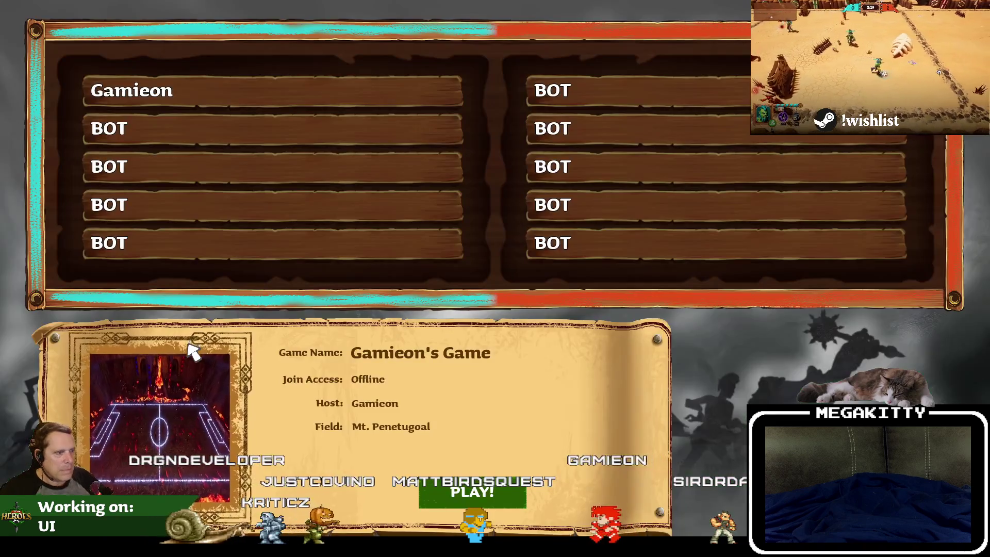
{"action": "left_click", "coordinate": [193, 361]}
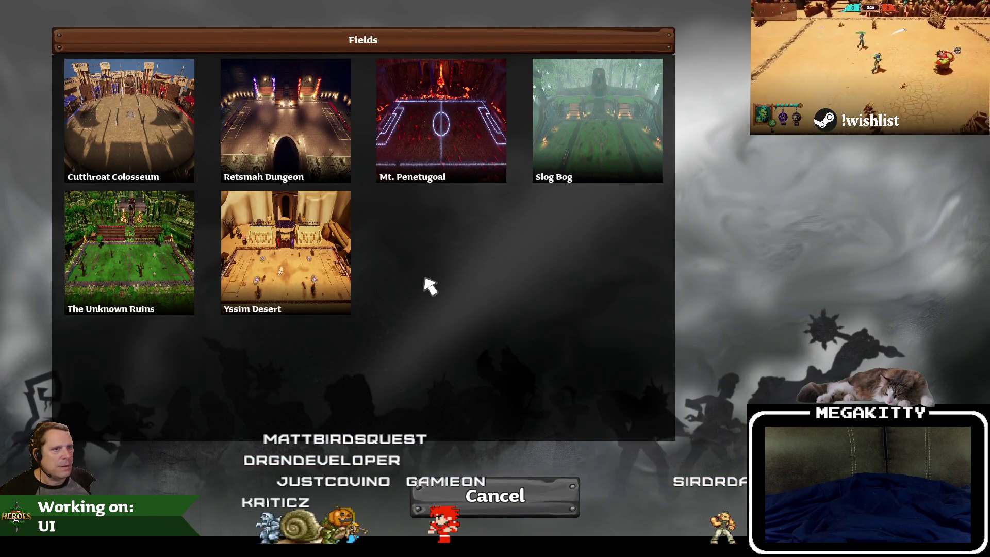
{"action": "left_click", "coordinate": [161, 258]}
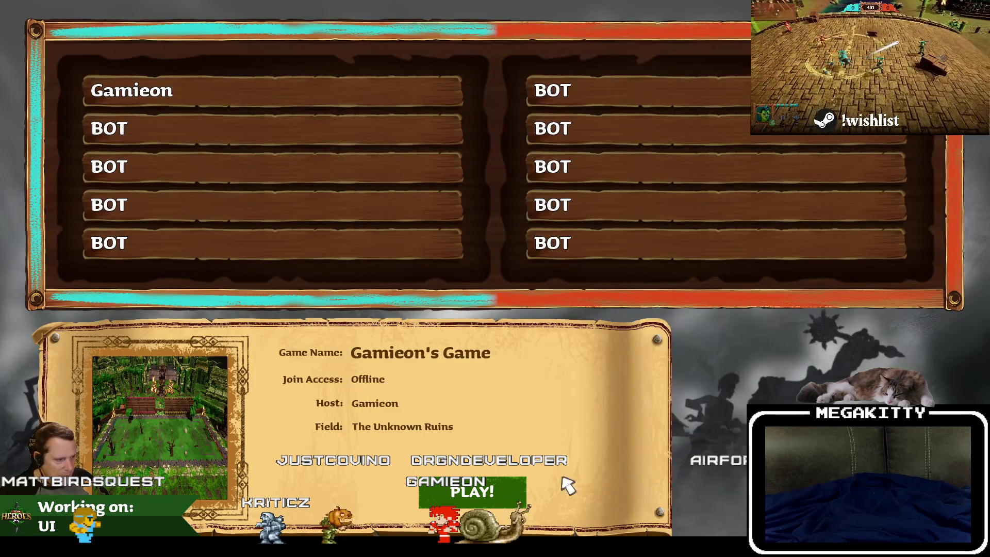
{"action": "left_click", "coordinate": [495, 492]}
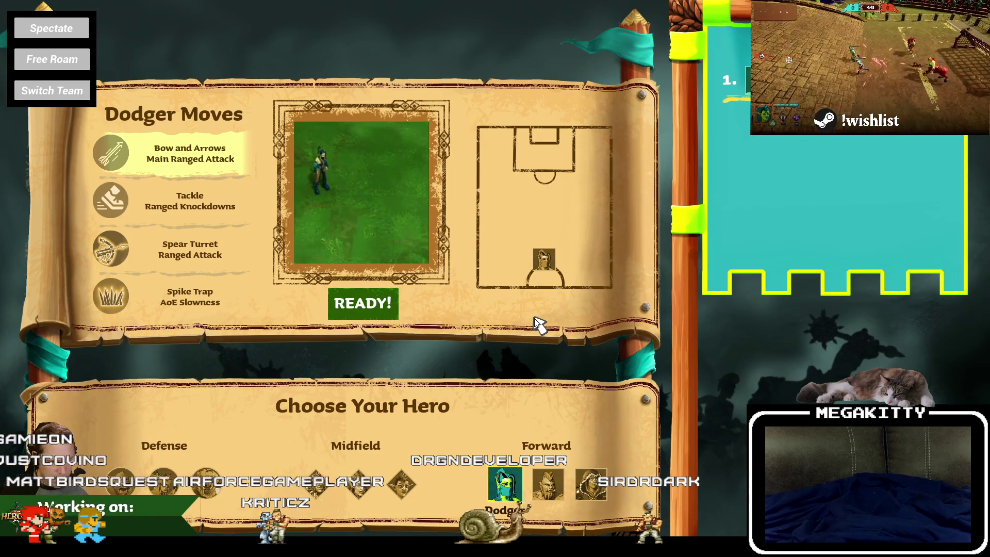
{"action": "left_click", "coordinate": [355, 302]}
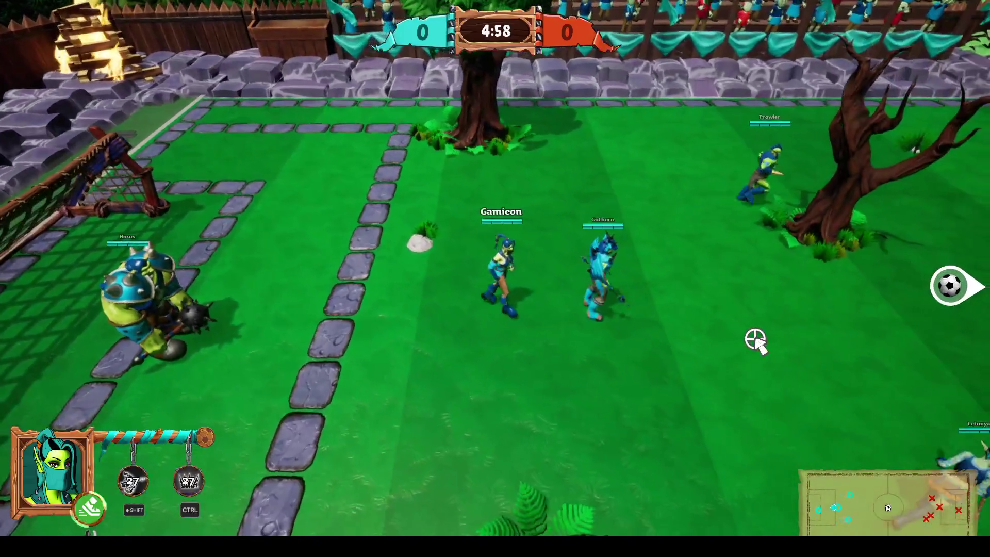
Step: Open the developer console, then dash in to win the ball and dribble it toward the red goal
{"action": "key", "text": "grave"}
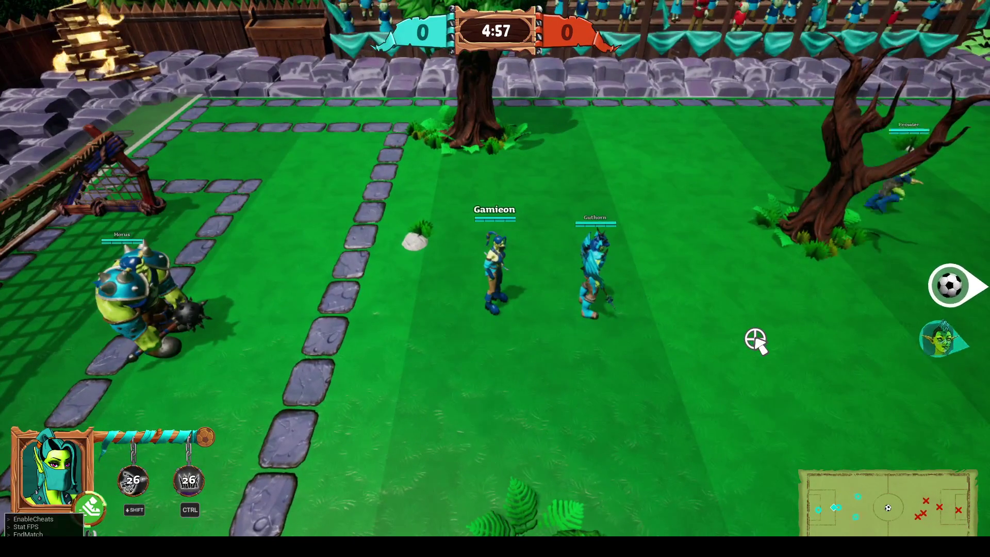
{"action": "key", "text": "d"}
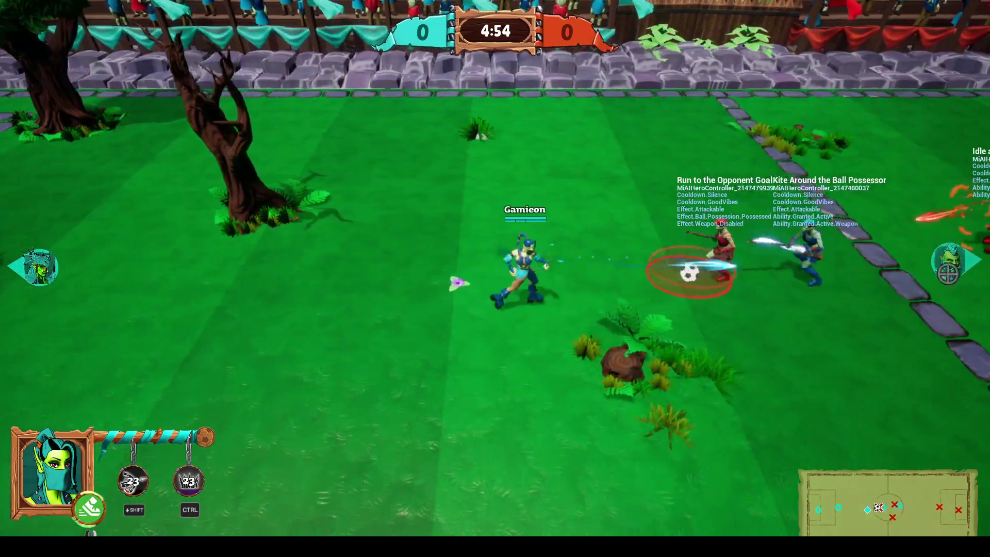
{"action": "right_click", "coordinate": [983, 283]}
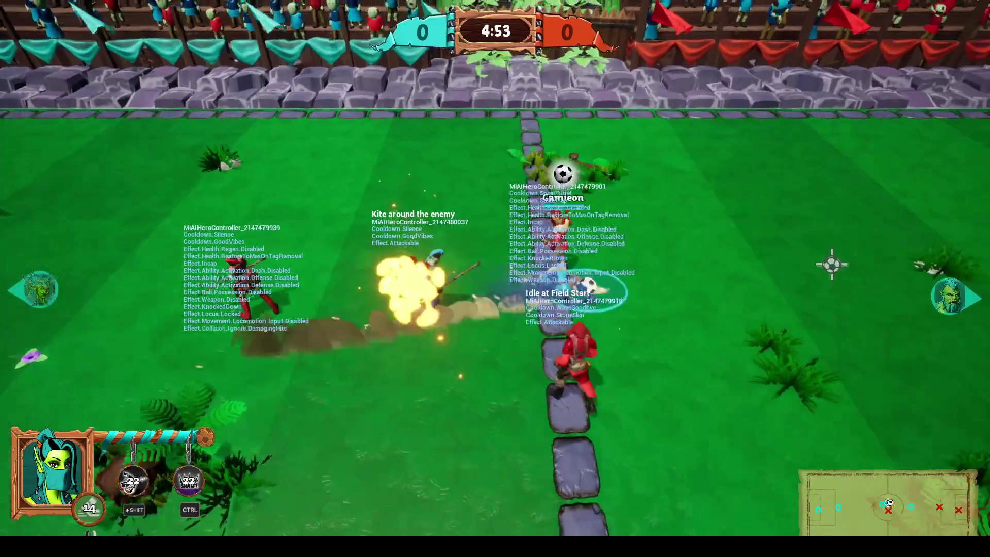
{"action": "key", "text": "d"}
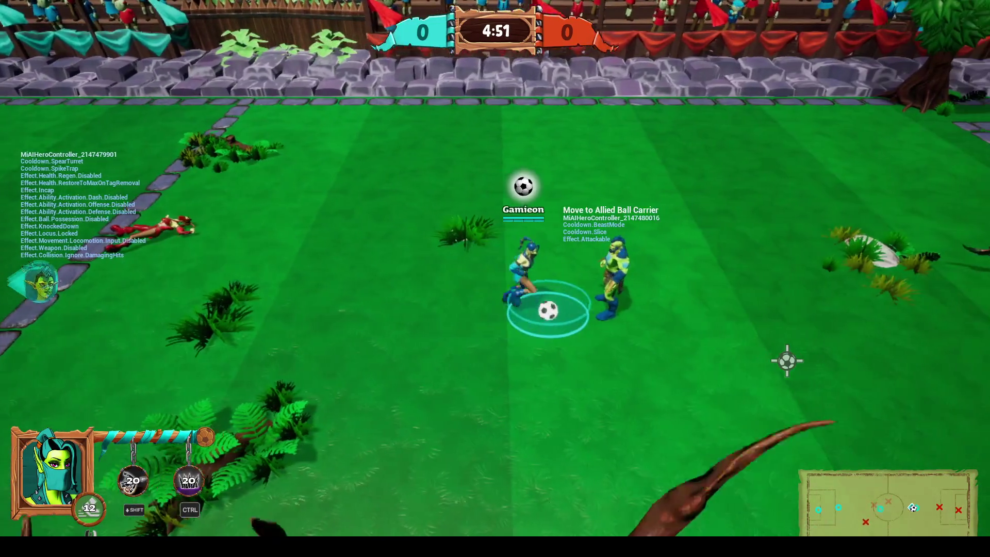
{"action": "key", "text": "d"}
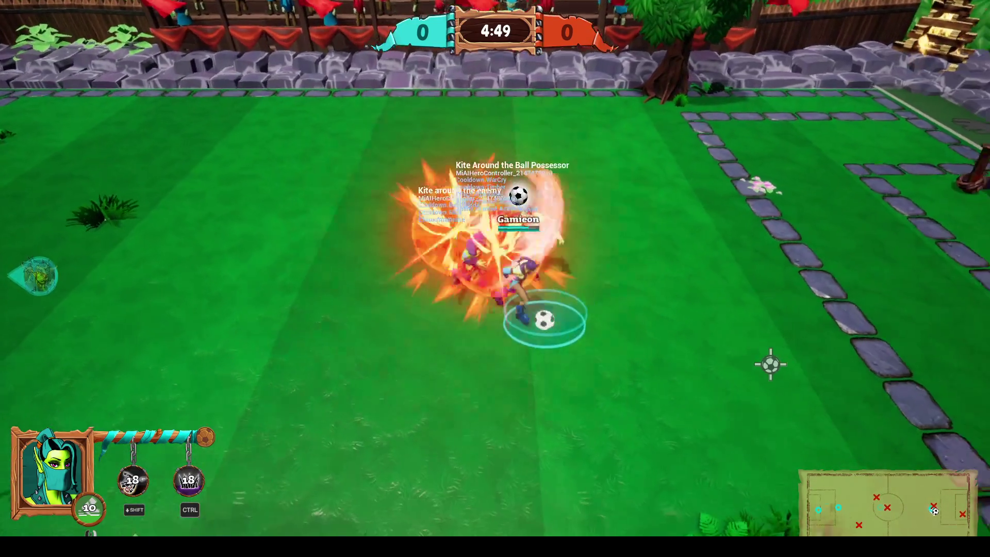
{"action": "key", "text": "d"}
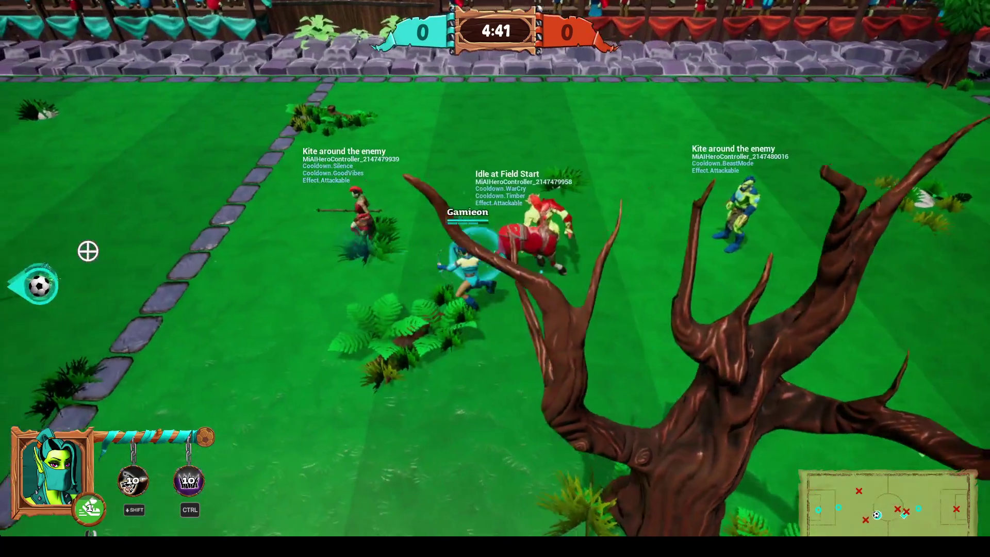
{"action": "key", "text": "a"}
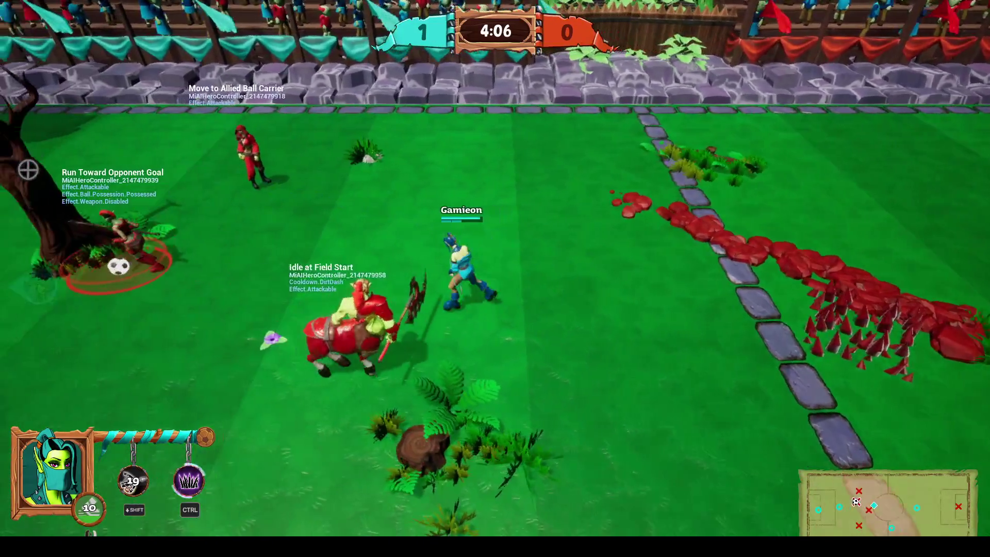
Step: Strike the red ball carrier with lightning and shots, then run right with the passed ball
{"action": "left_click", "coordinate": [266, 287]}
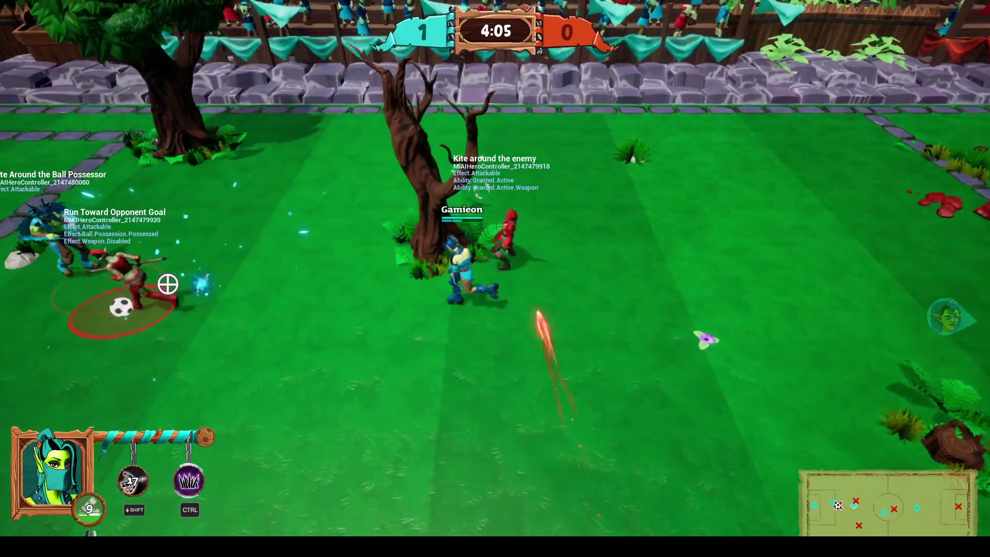
{"action": "left_click", "coordinate": [166, 283]}
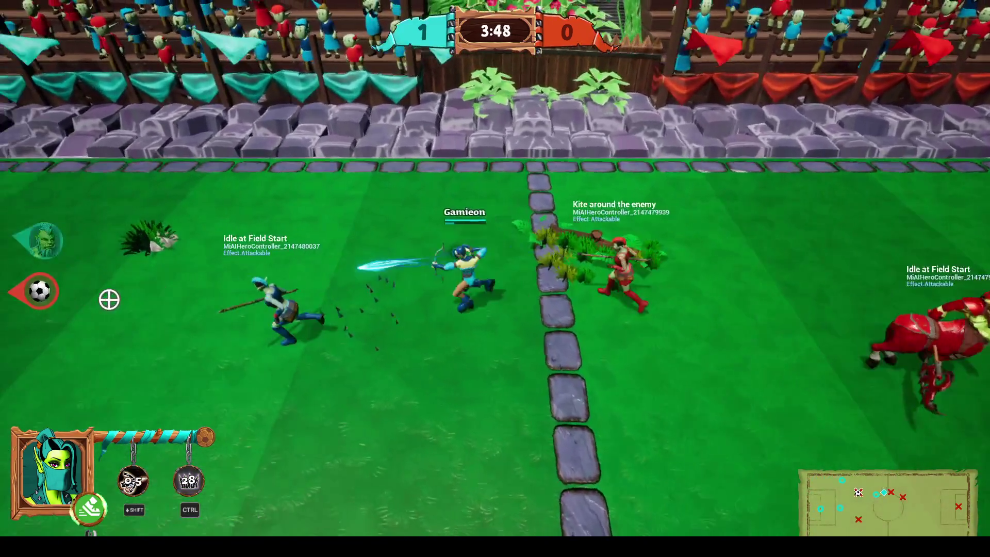
{"action": "key", "text": "a"}
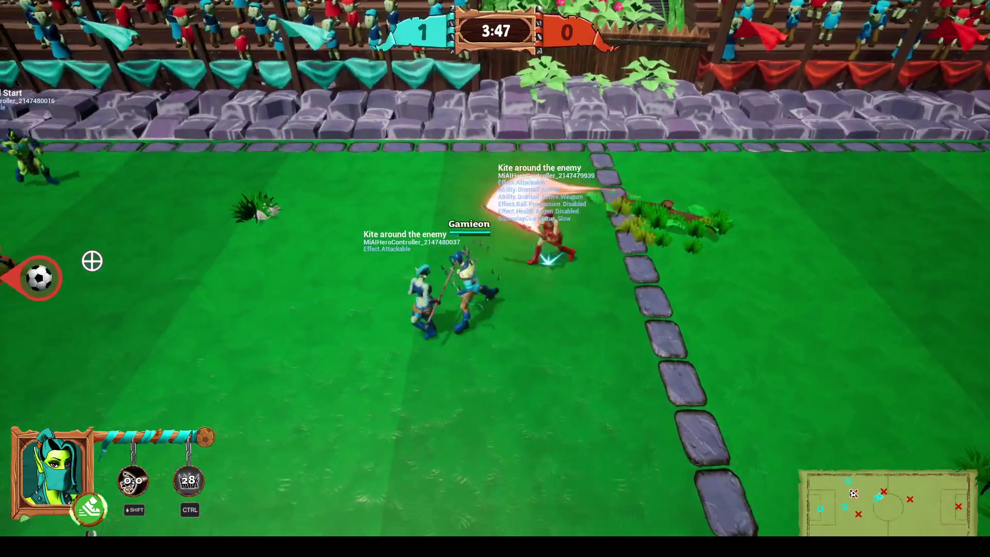
{"action": "key", "text": "a"}
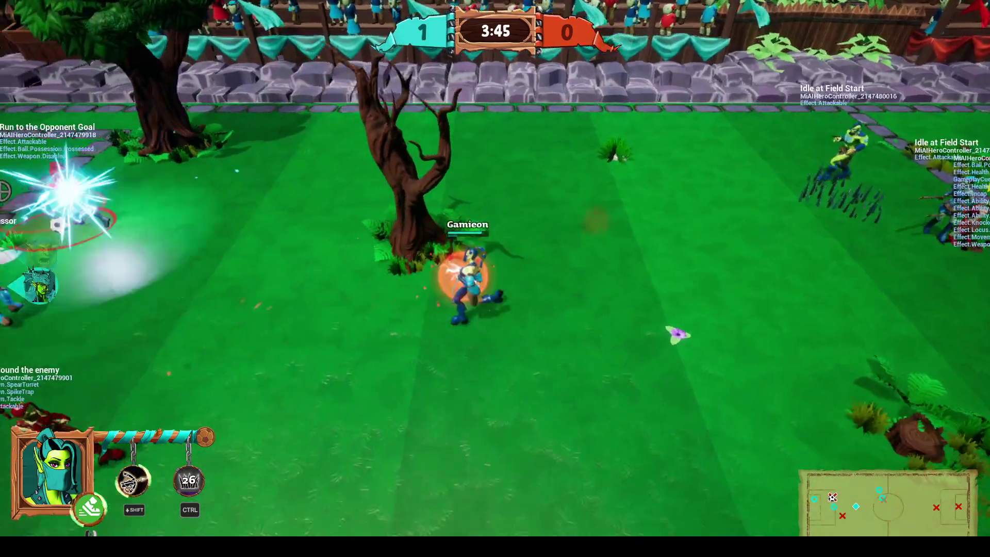
{"action": "key", "text": "d"}
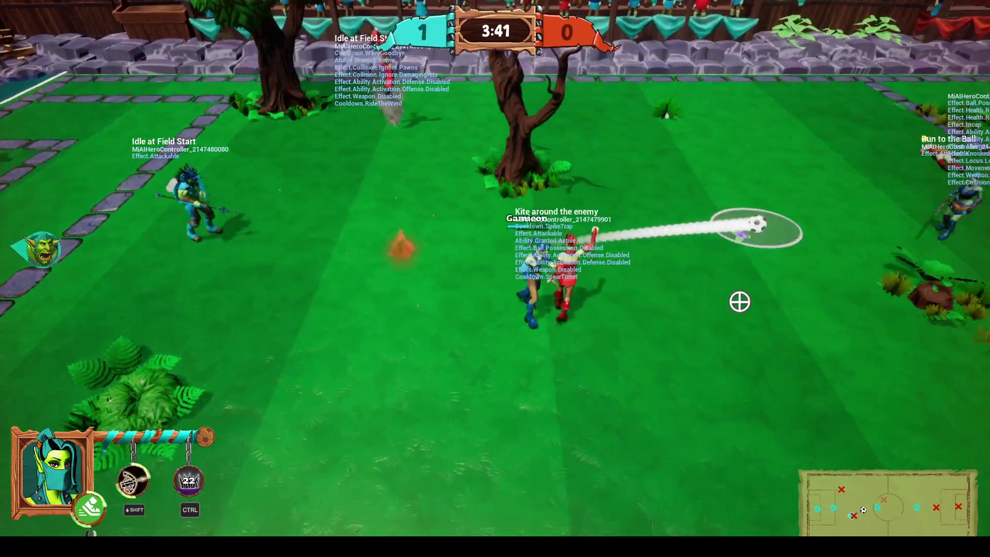
Step: Kick the loose ball up-field, chase it and shoot at the red team's goal
{"action": "left_click", "coordinate": [736, 261]}
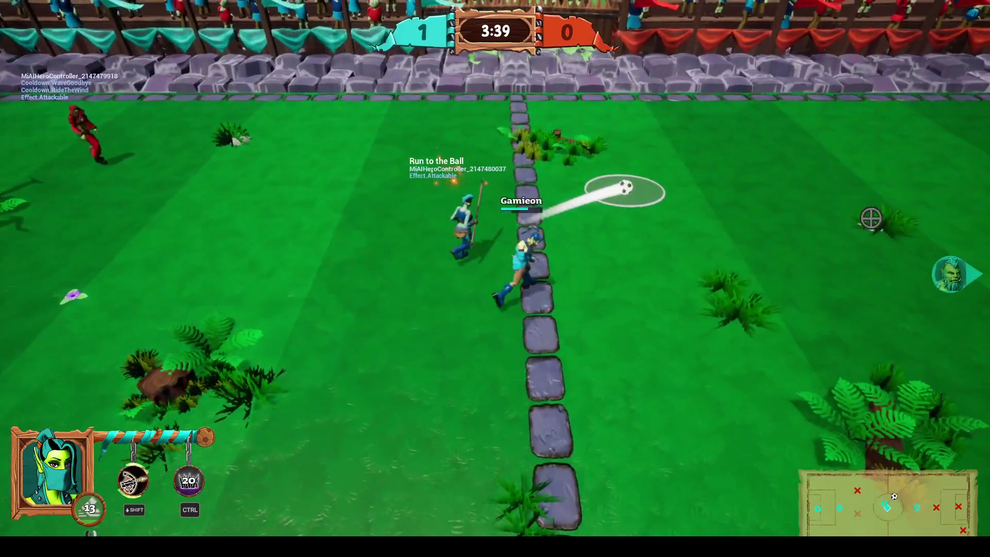
{"action": "key", "text": "d"}
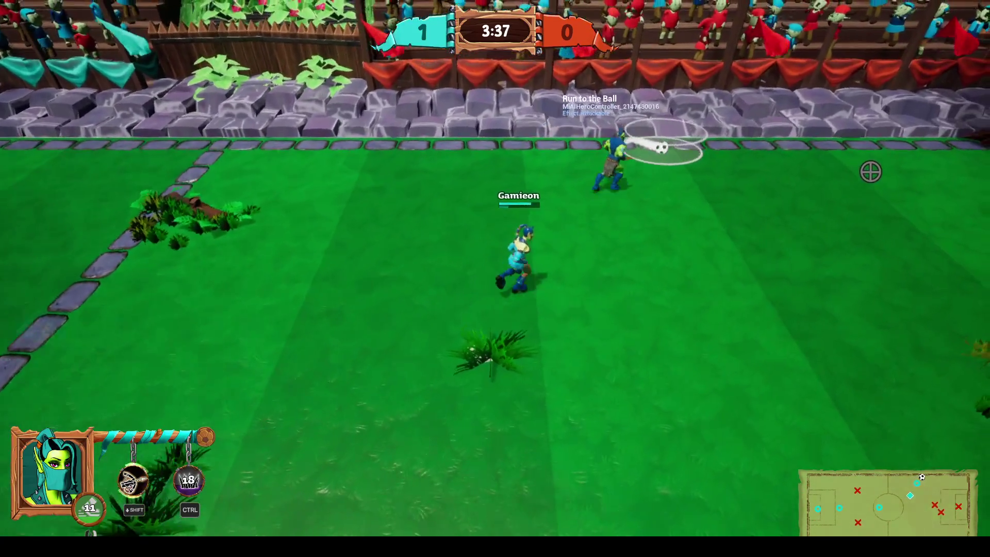
{"action": "key", "text": "d"}
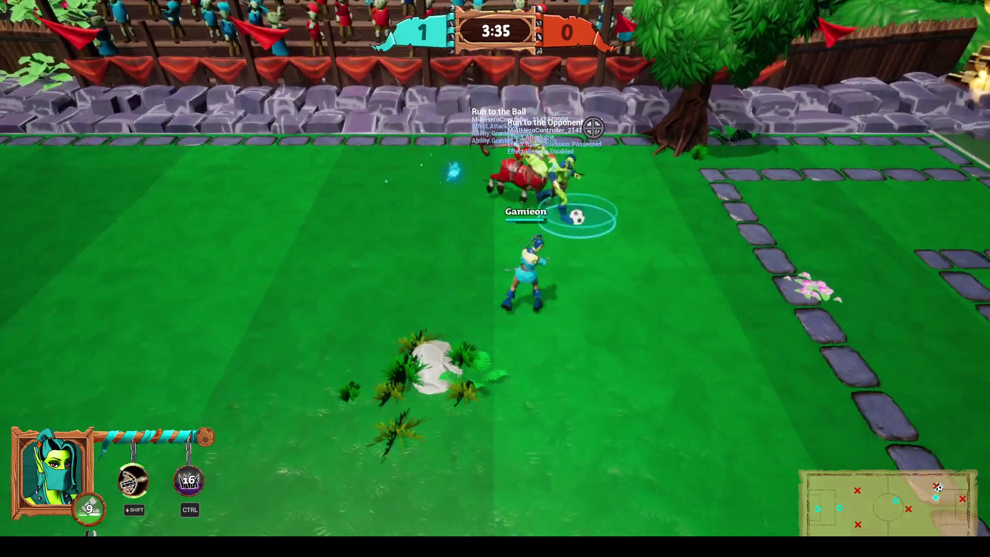
{"action": "key", "text": "d"}
{"action": "left_click", "coordinate": [674, 154]}
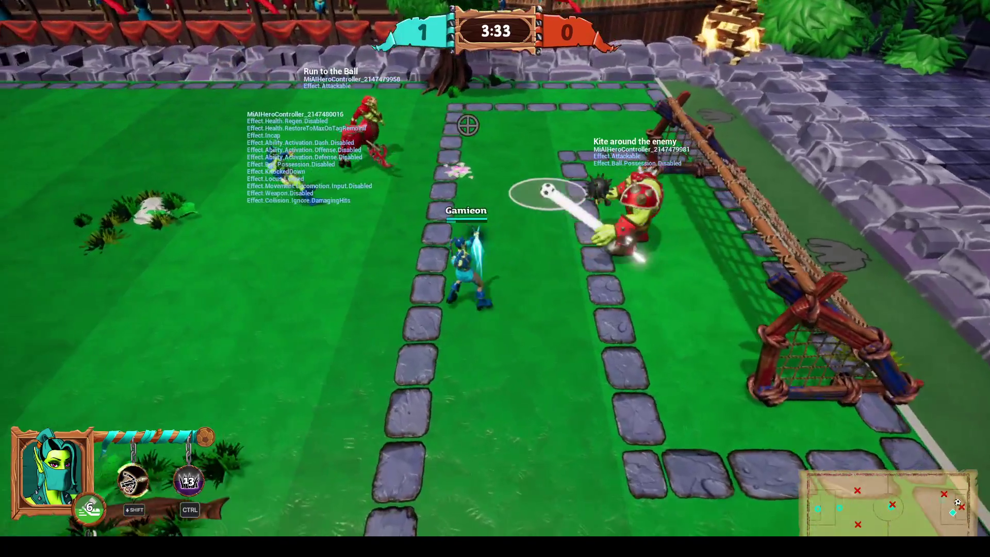
{"action": "key", "text": "a"}
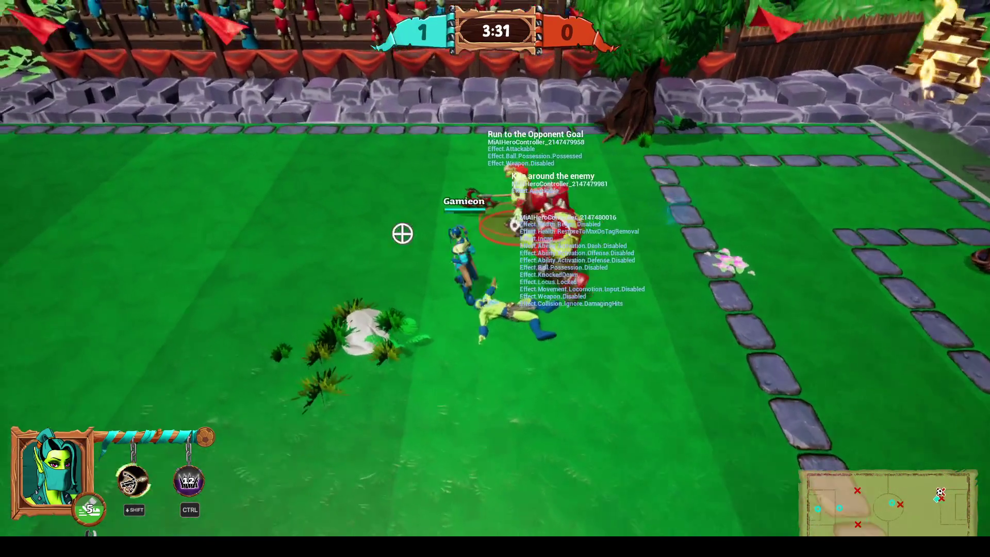
{"action": "left_click", "coordinate": [722, 289]}
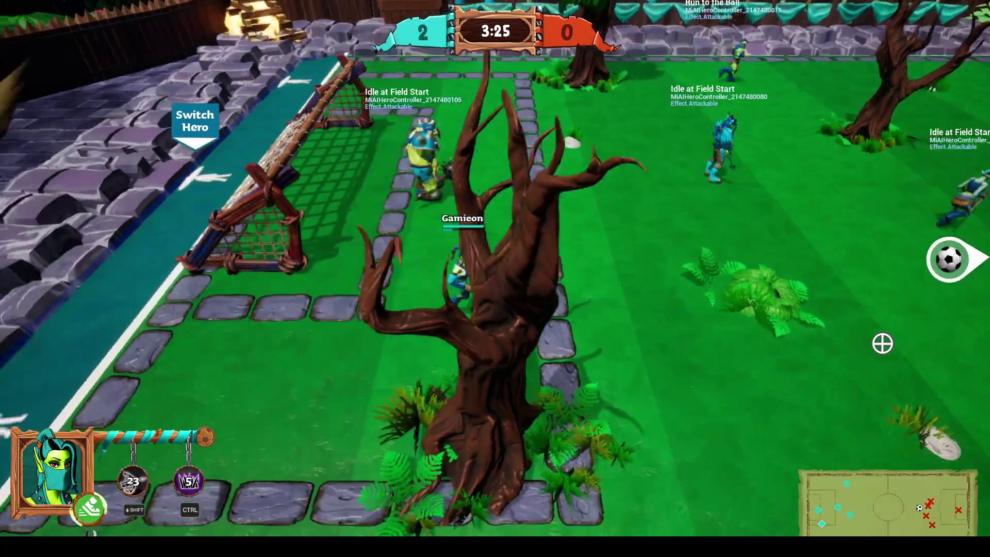
Step: Switch to the teal-haired orc hero on the sideline and slash at the ball
{"action": "key", "text": "a"}
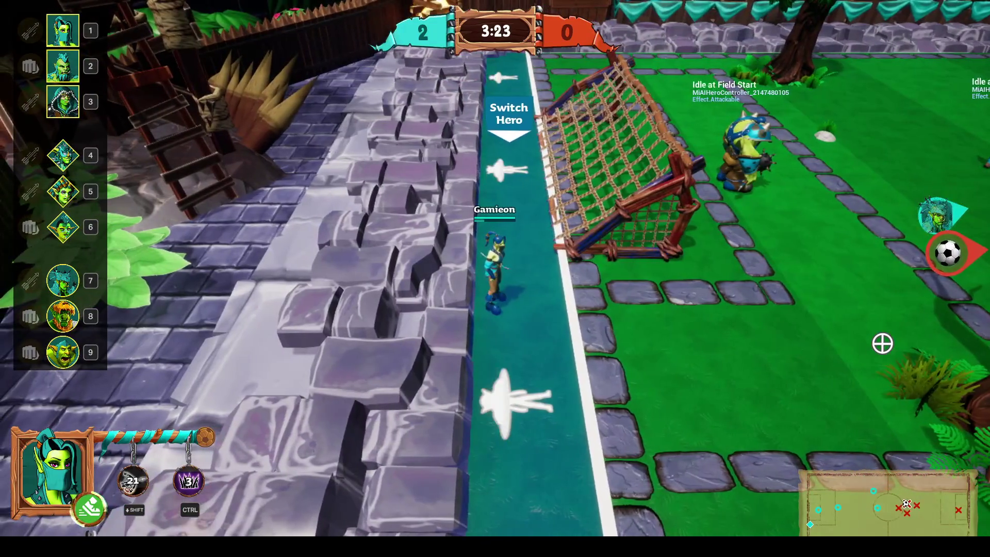
{"action": "key", "text": "2"}
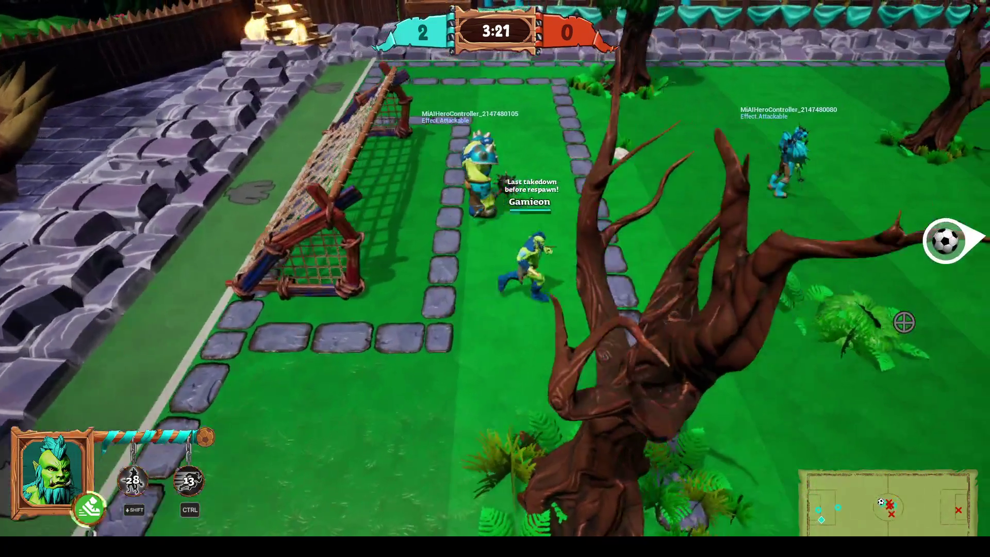
{"action": "key", "text": "d"}
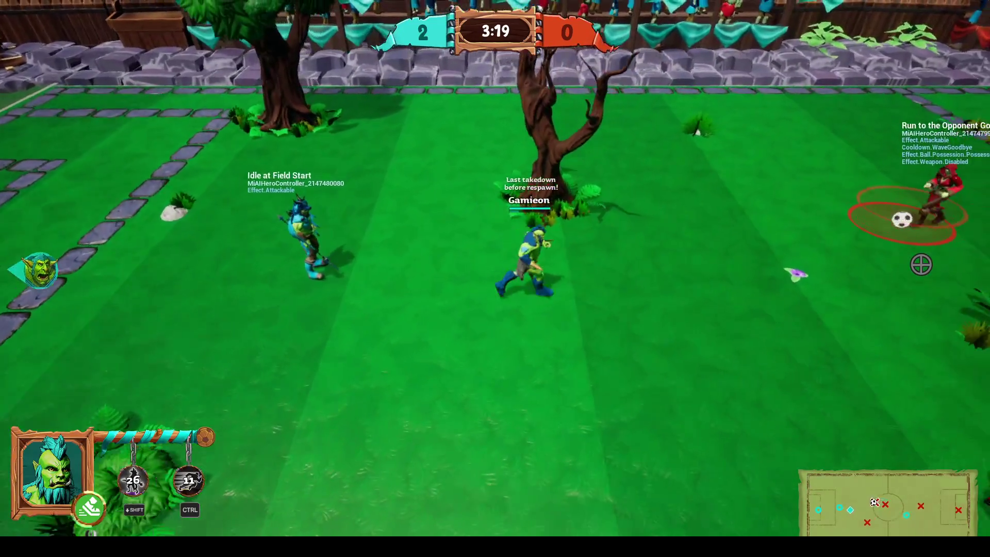
{"action": "key", "text": "space"}
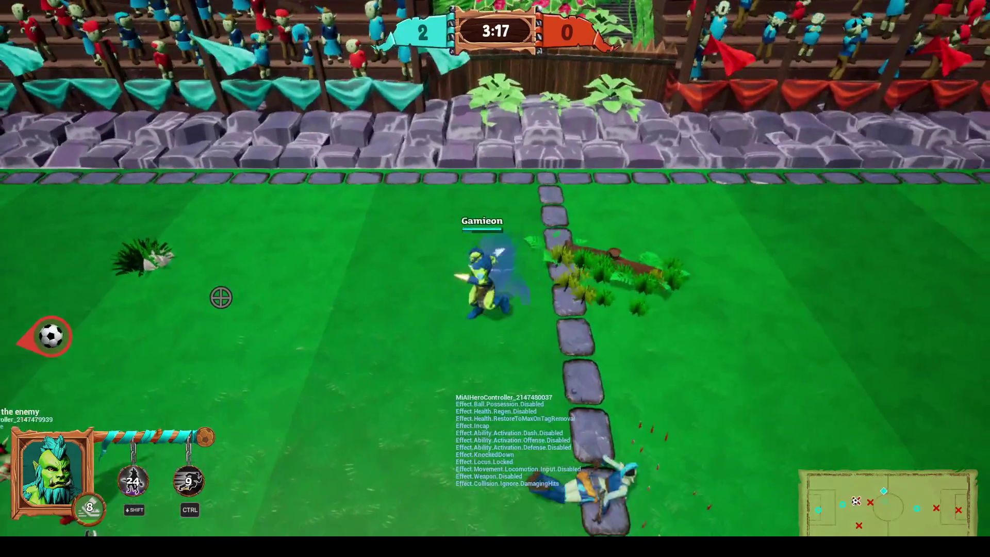
{"action": "key", "text": "a"}
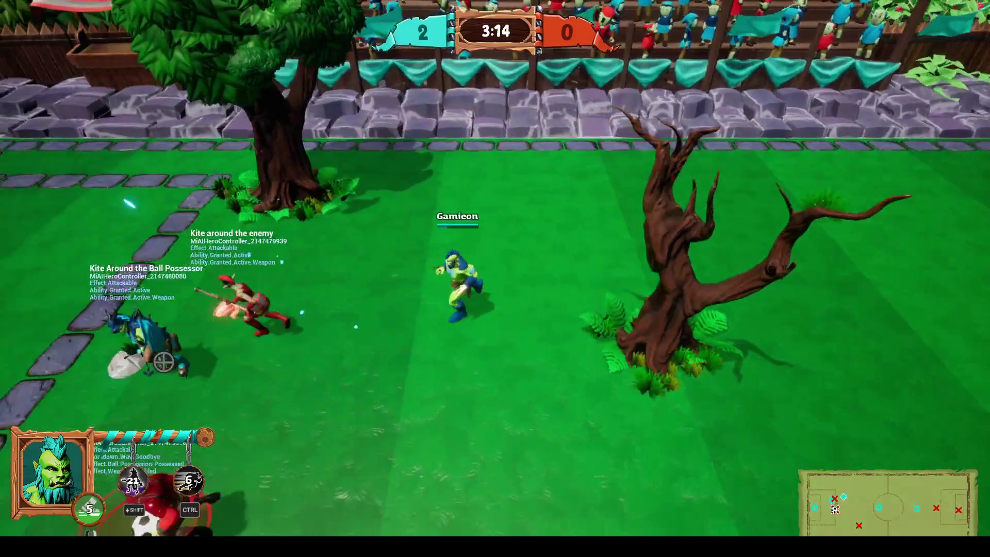
{"action": "key", "text": "a"}
{"action": "left_click", "coordinate": [336, 468]}
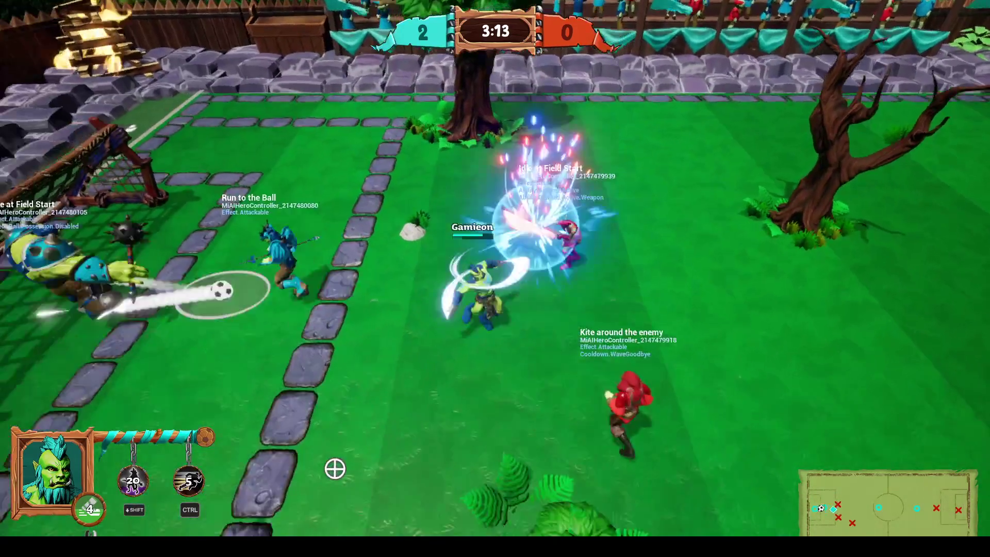
{"action": "key", "text": "d"}
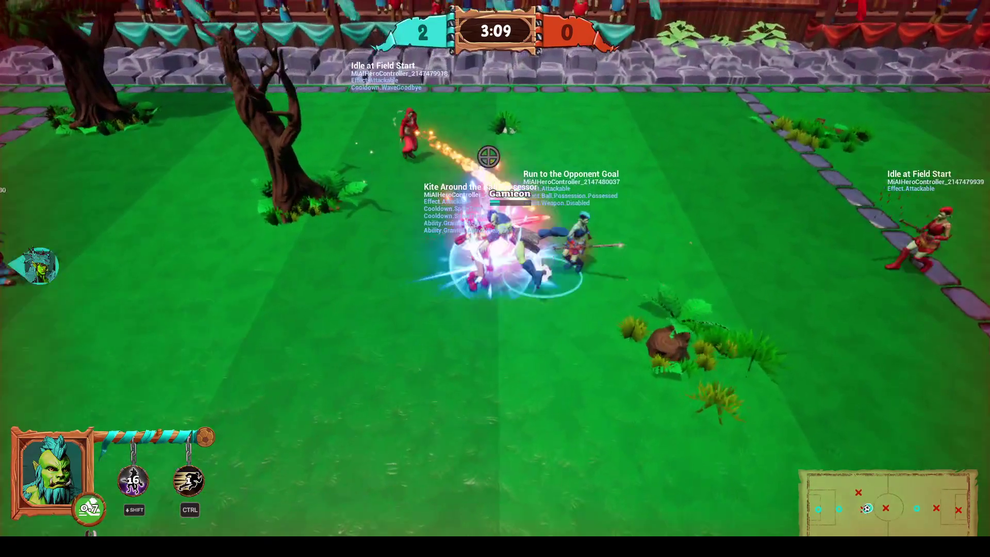
Step: Slash the red ball carrier and take two shots at the red team's goal
{"action": "key", "text": "a"}
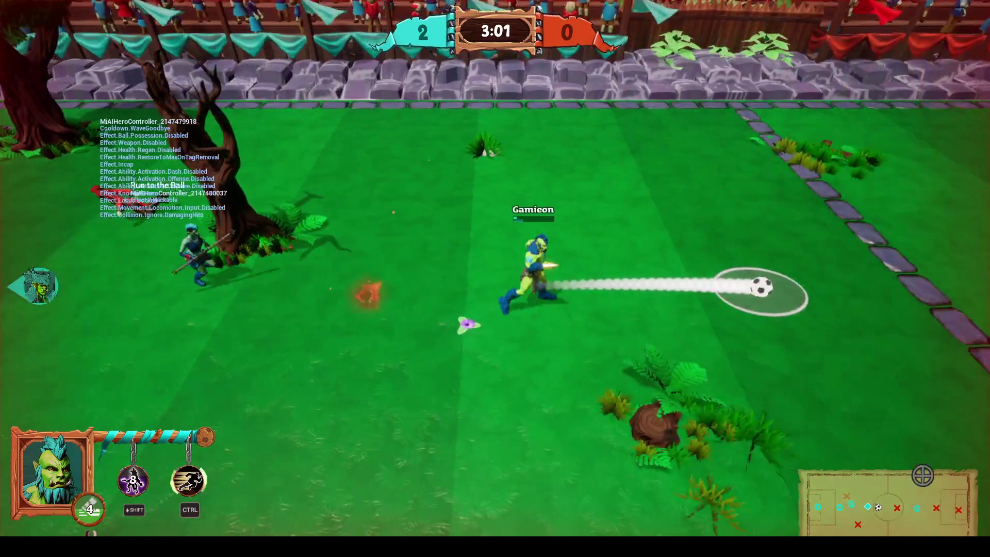
{"action": "key", "text": "space"}
{"action": "left_click", "coordinate": [106, 292]}
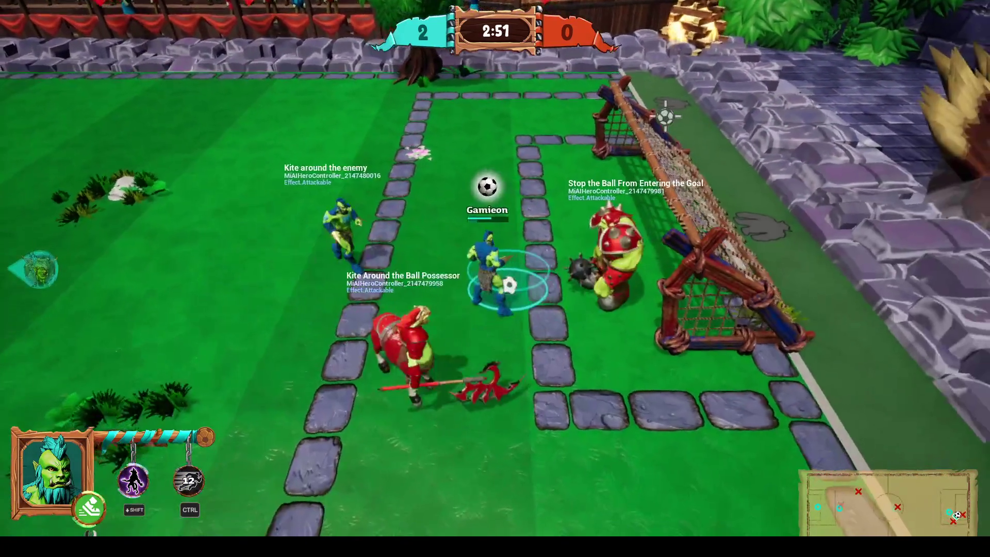
{"action": "left_click", "coordinate": [768, 216]}
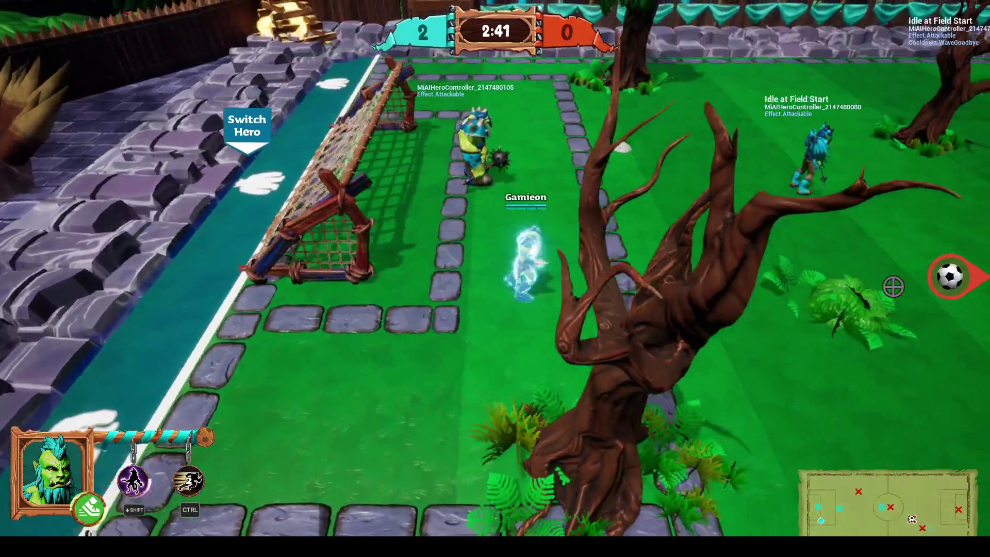
{"action": "key", "text": "d"}
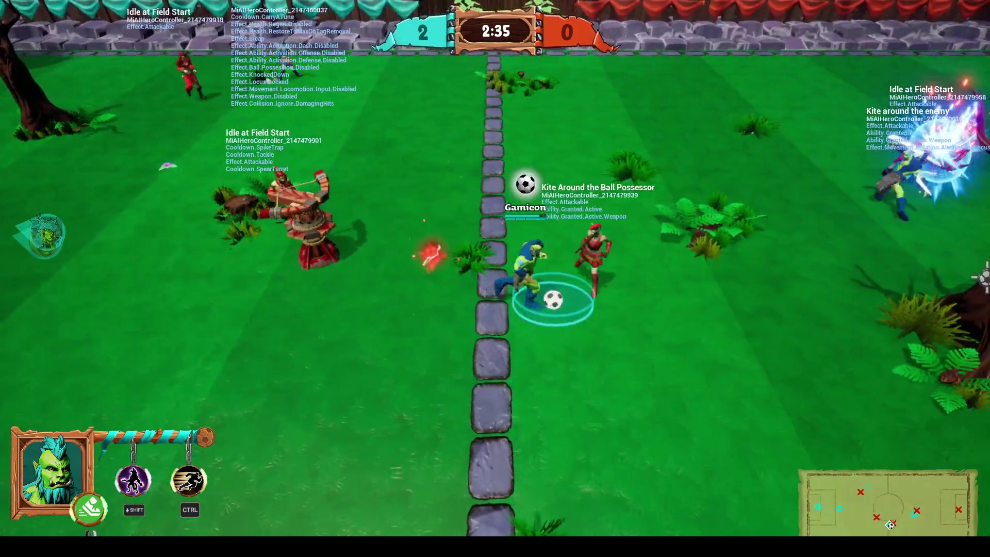
{"action": "key", "text": "d"}
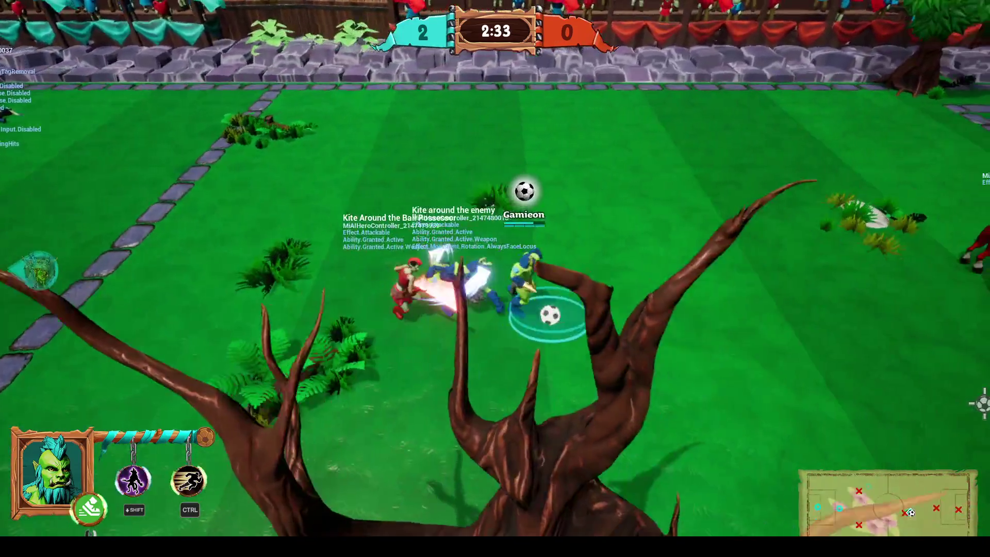
{"action": "key", "text": "d"}
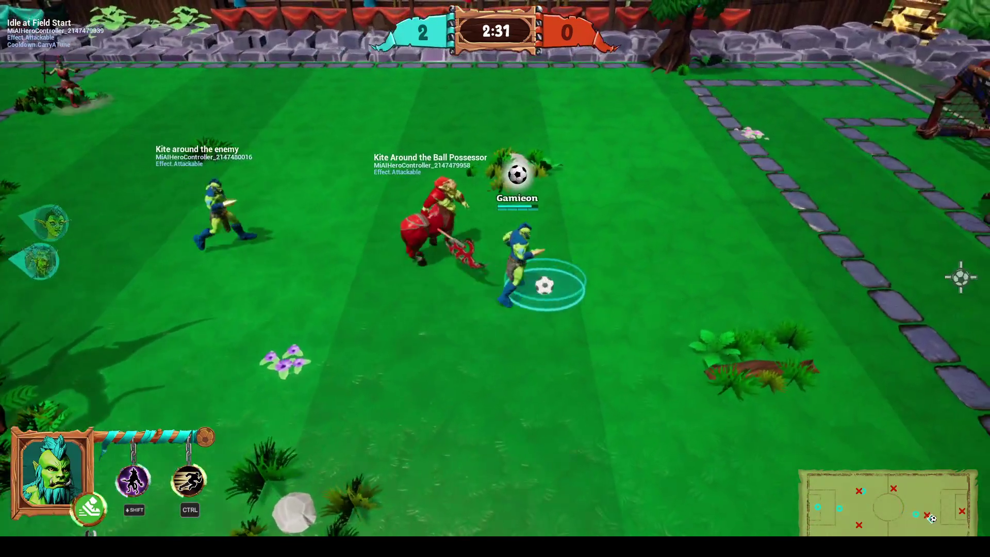
{"action": "left_click", "coordinate": [942, 167]}
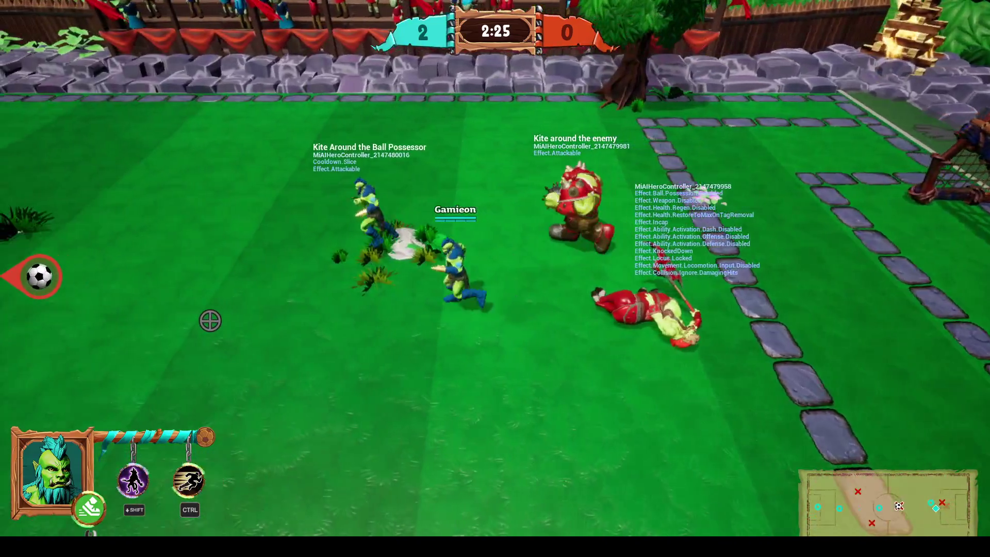
Step: Chase down the red ball carriers, slashing and charging them to knock the ball loose
{"action": "key", "text": "a"}
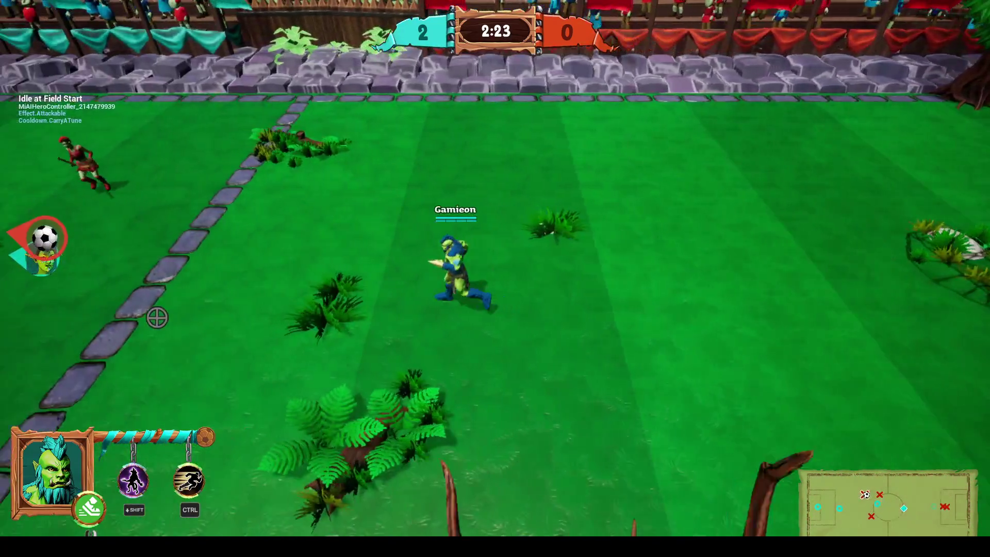
{"action": "key", "text": "a"}
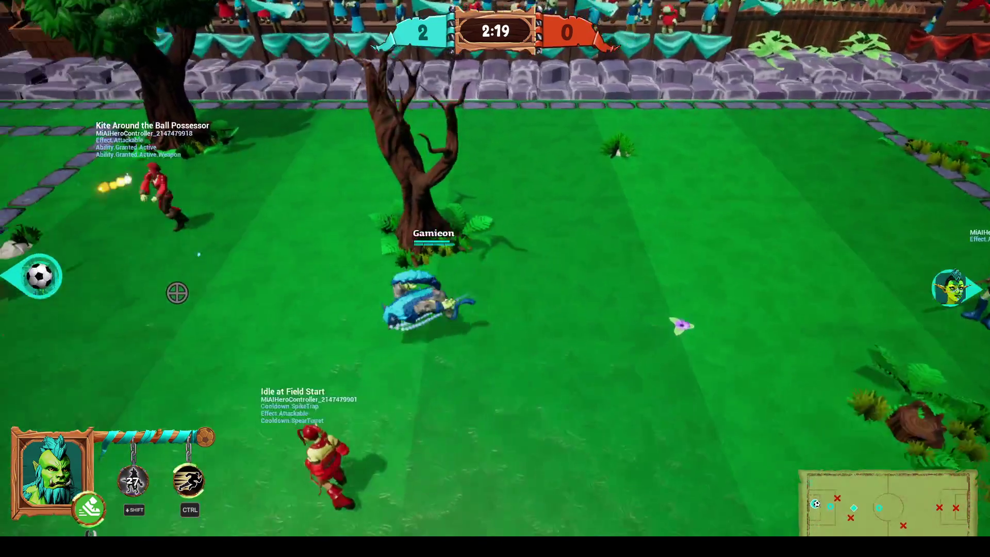
{"action": "key", "text": "d"}
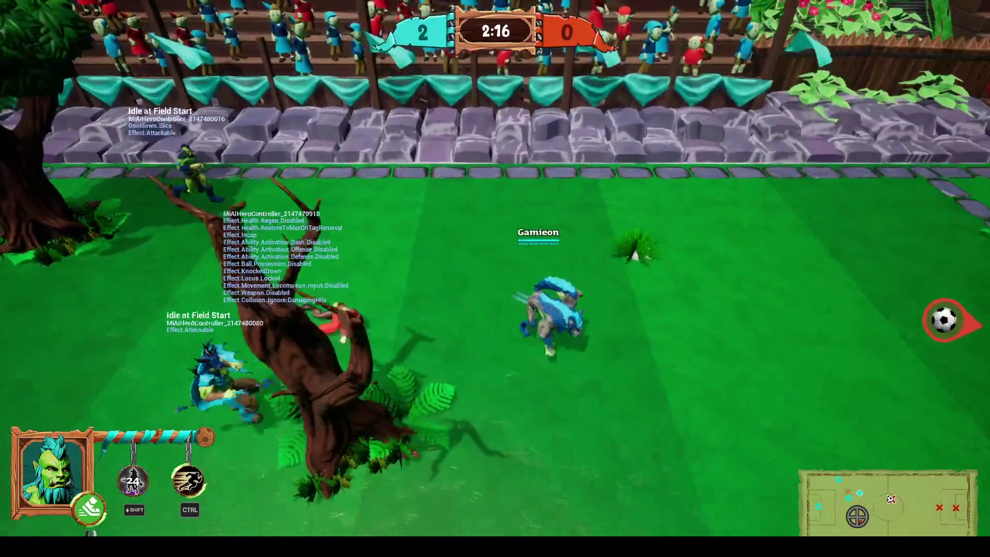
{"action": "key", "text": "s"}
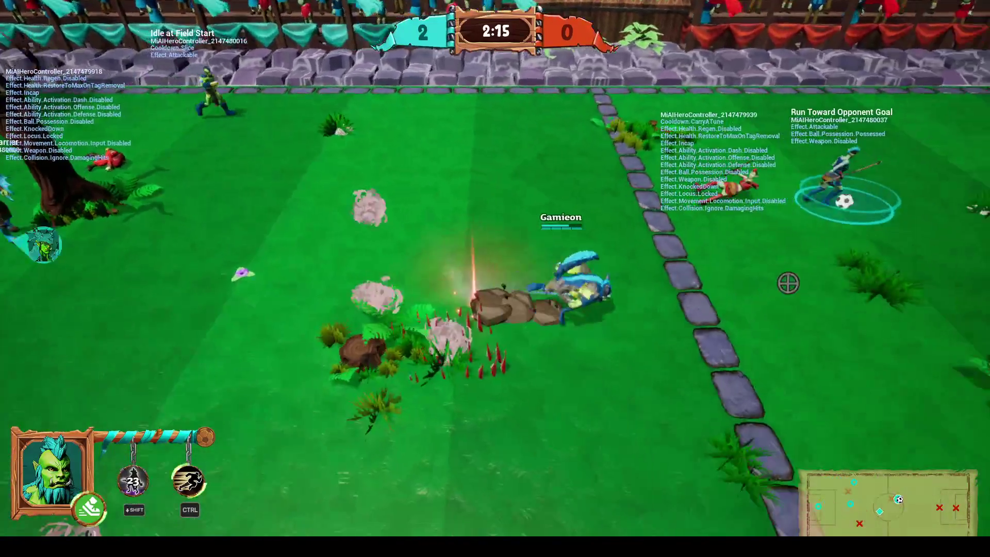
{"action": "key", "text": "d"}
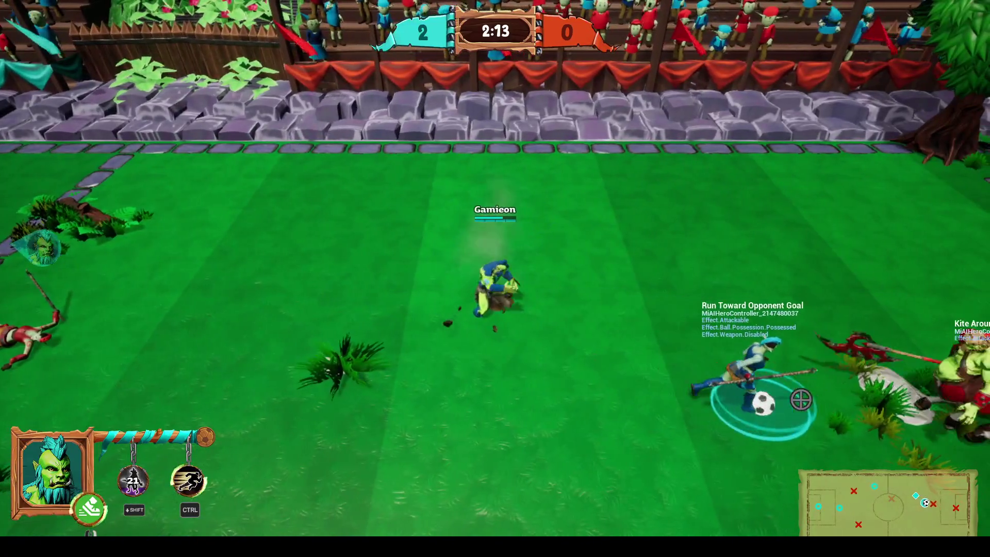
{"action": "key", "text": "d"}
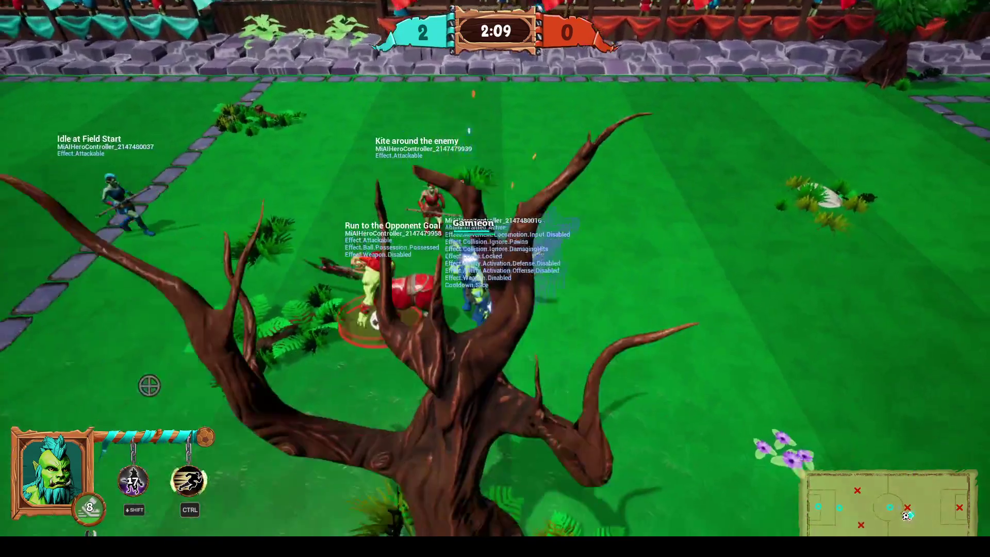
{"action": "left_click", "coordinate": [144, 382]}
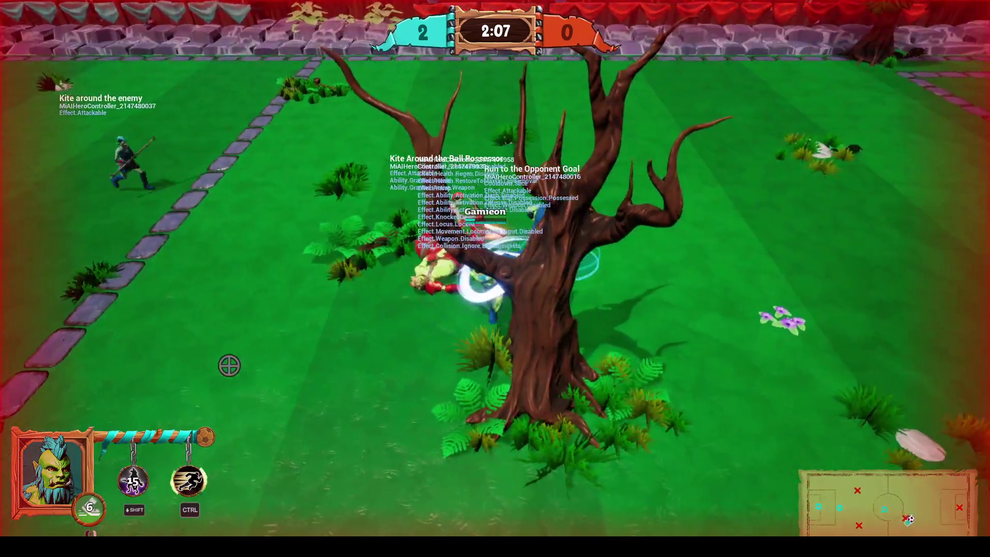
{"action": "key", "text": "d"}
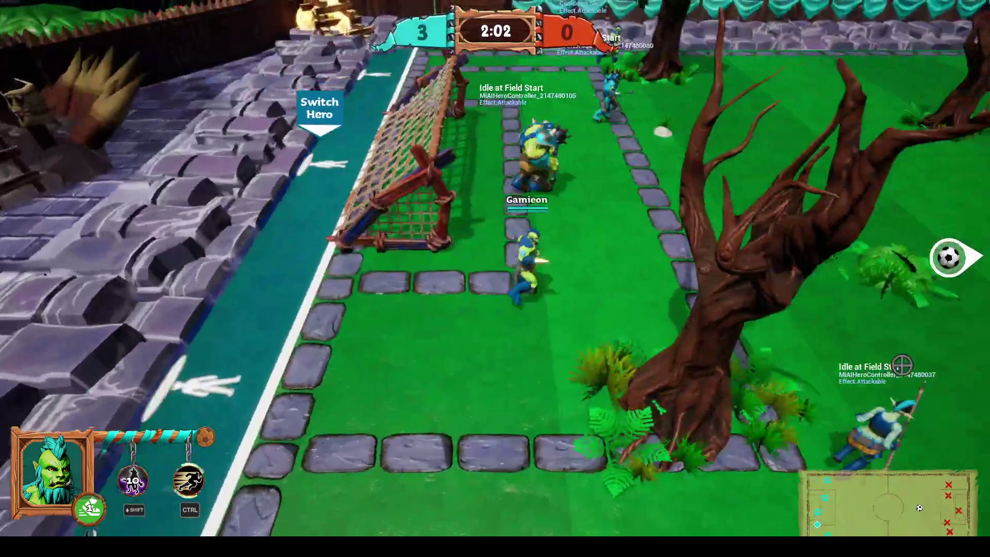
{"action": "key", "text": "d"}
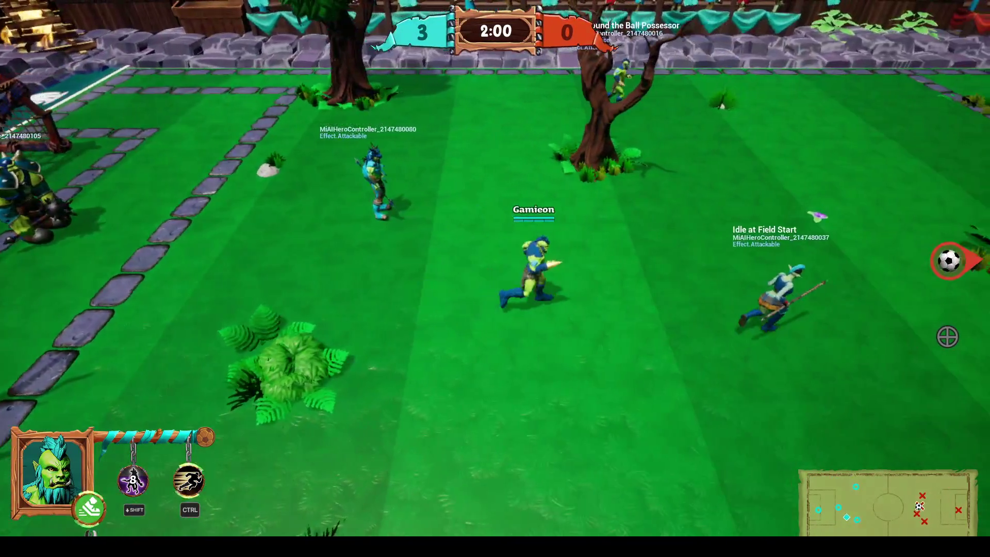
{"action": "left_click", "coordinate": [977, 232]}
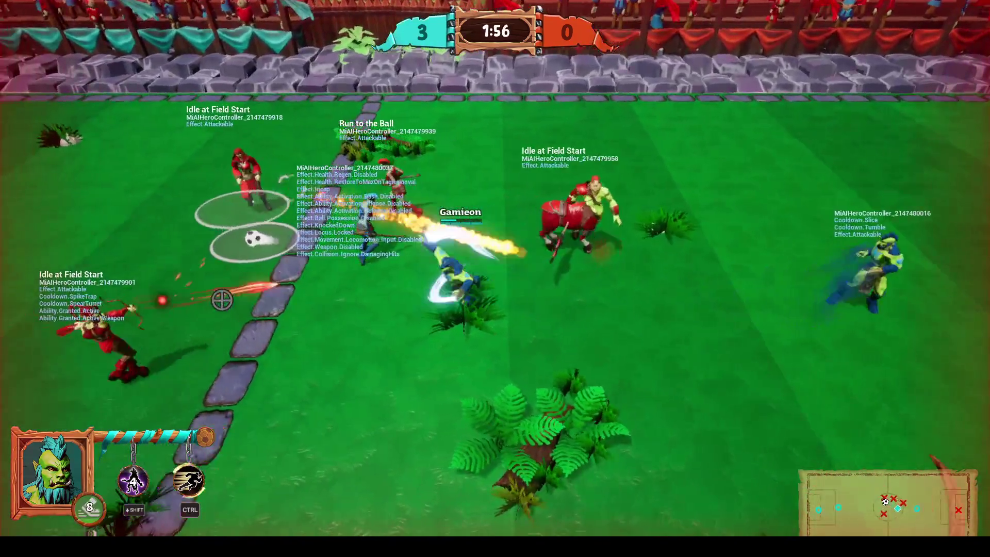
Step: Shoot the loose ball right, then use lightning form, ghost dash and a Ctrl charge on the carrier
{"action": "key", "text": "a"}
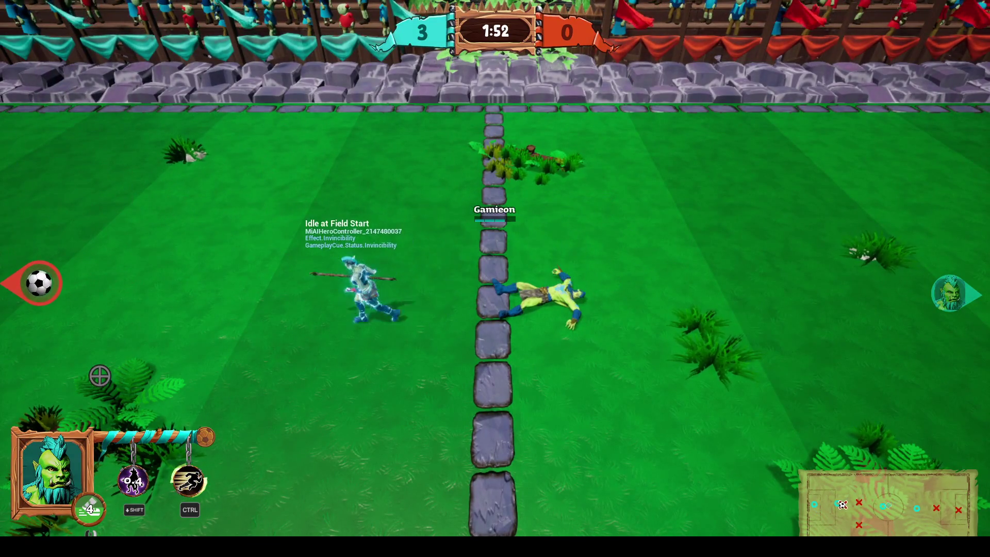
{"action": "key", "text": "a"}
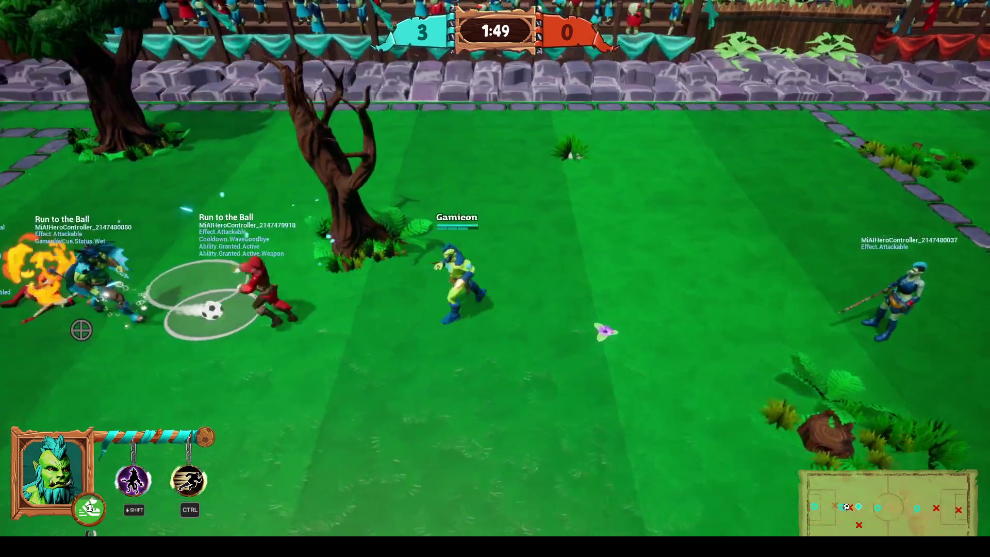
{"action": "key", "text": "a"}
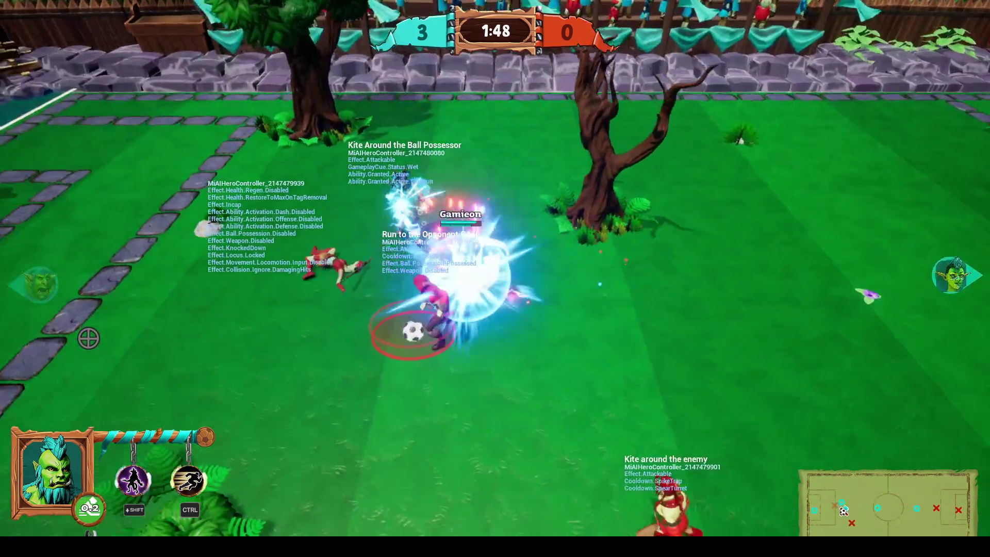
{"action": "left_click", "coordinate": [929, 361]}
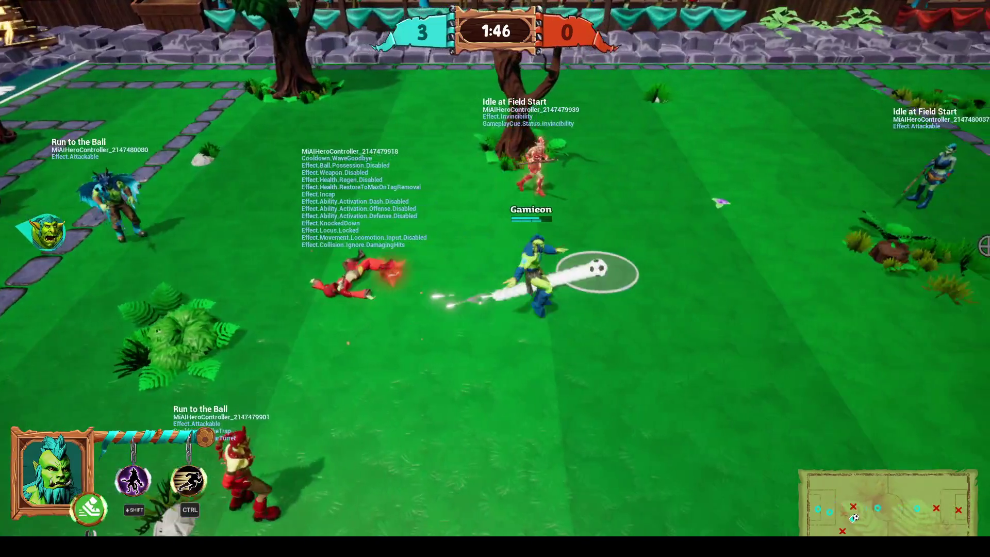
{"action": "key", "text": "d"}
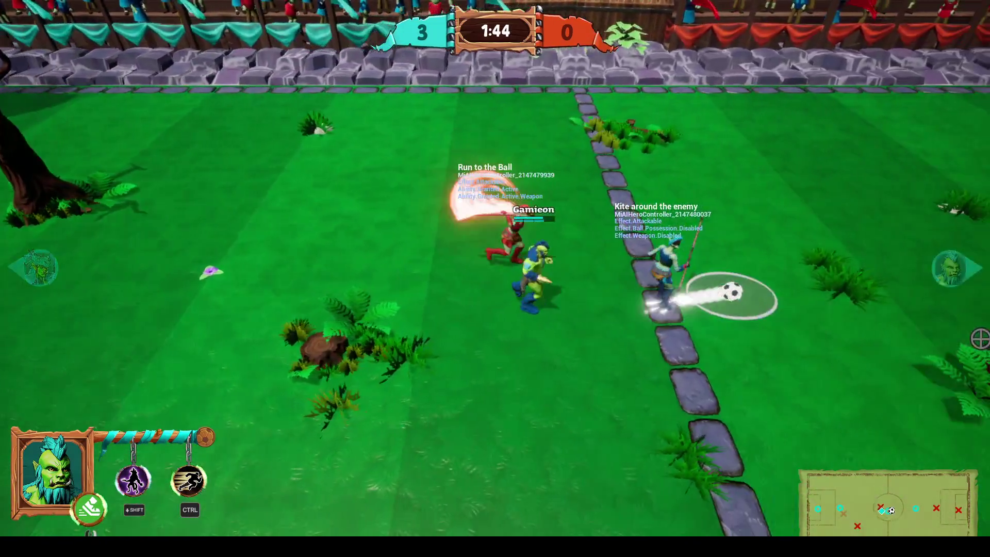
{"action": "key", "text": "shift"}
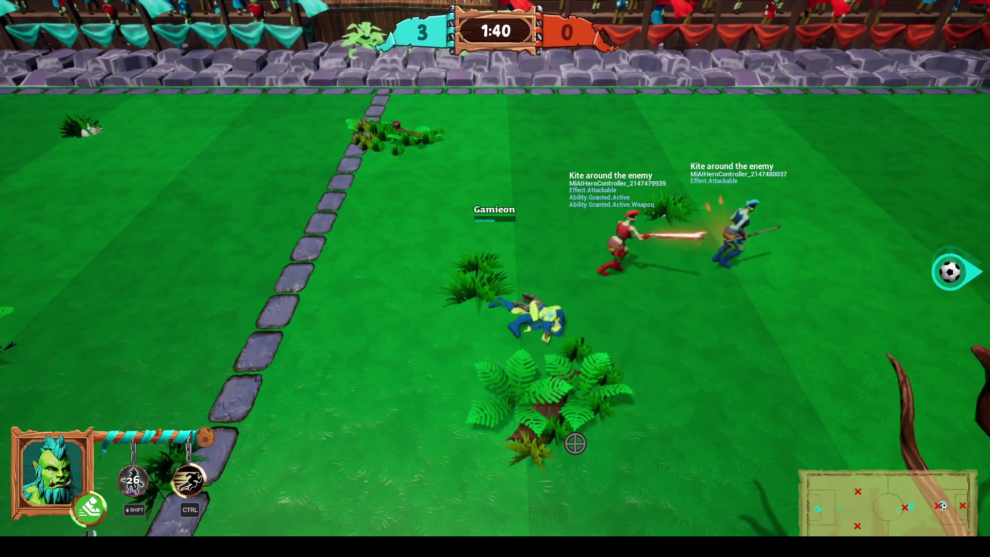
{"action": "right_click", "coordinate": [712, 393]}
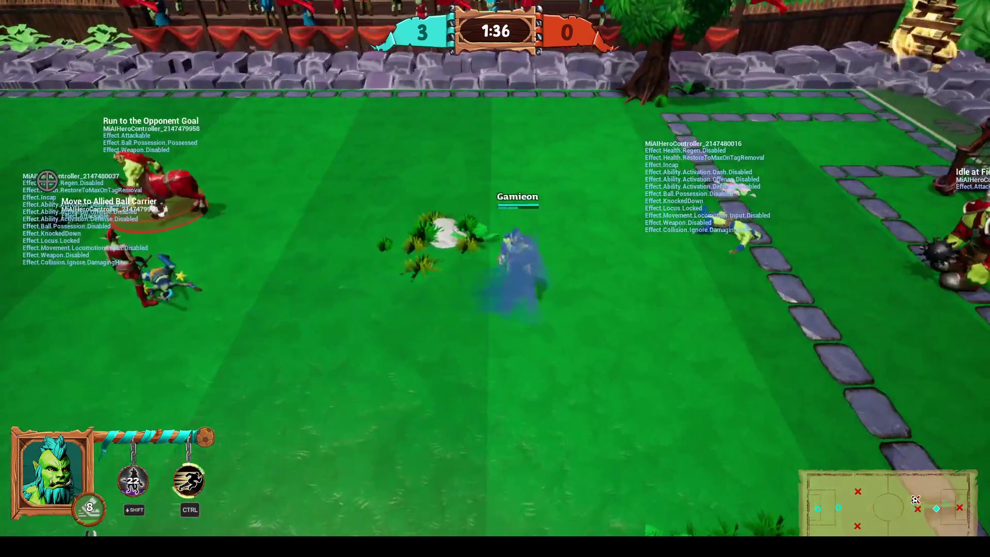
{"action": "key", "text": "a"}
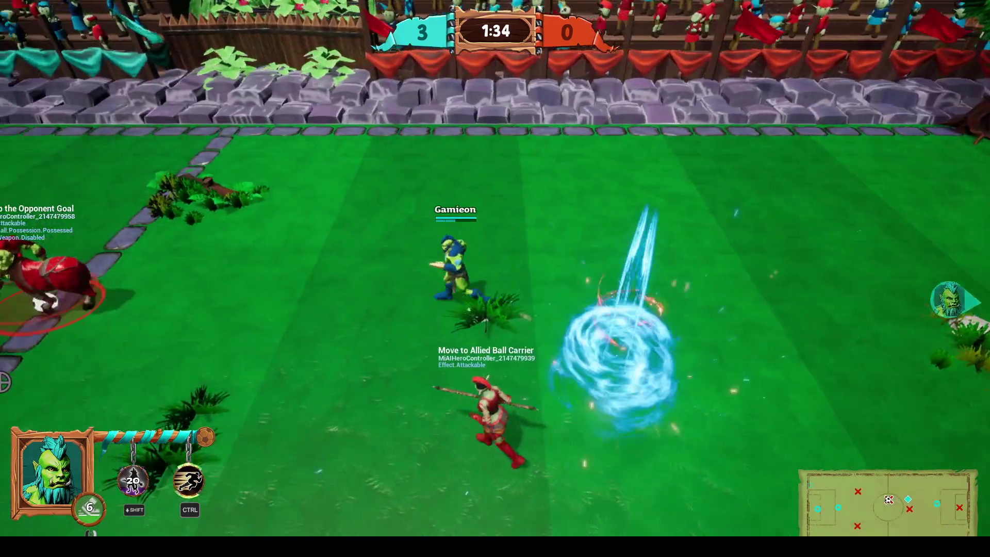
{"action": "key", "text": "ctrl"}
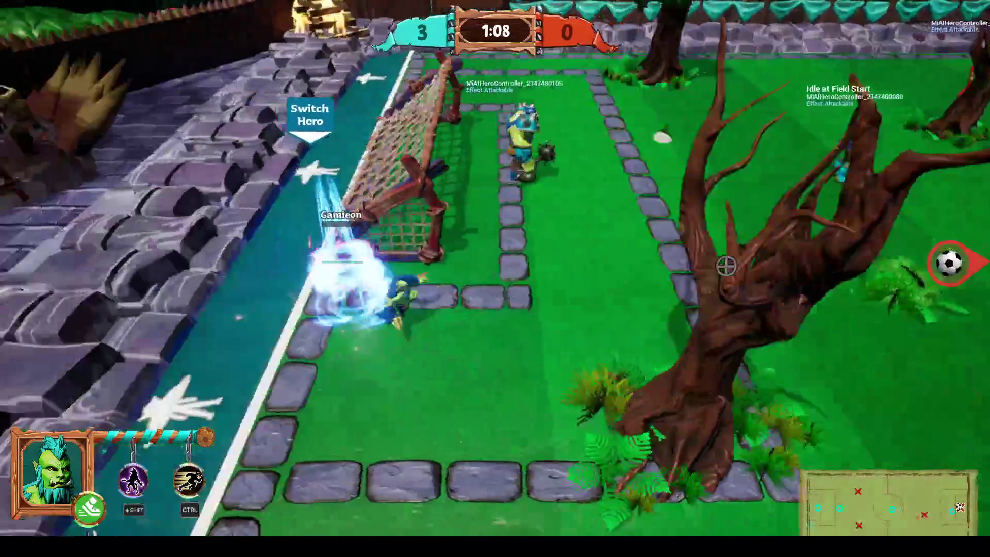
Step: After respawning, dash across the field and blast the red enemy with the Ctrl burst
{"action": "key", "text": "d"}
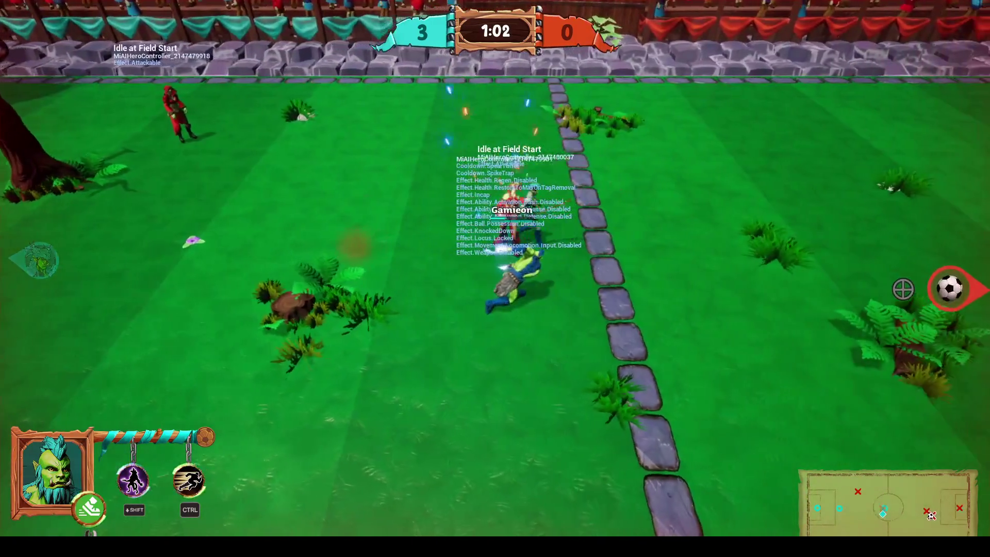
{"action": "key", "text": "space"}
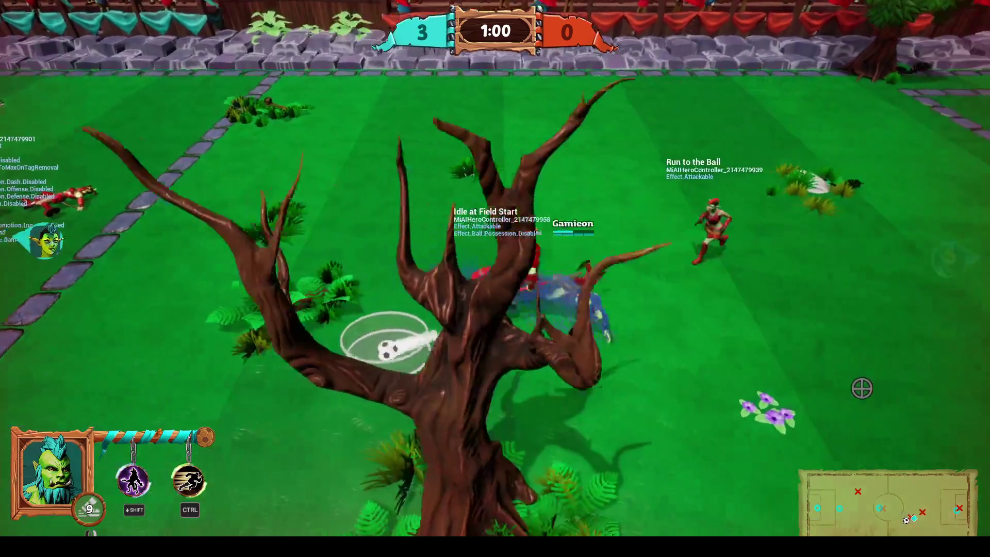
{"action": "key", "text": "a"}
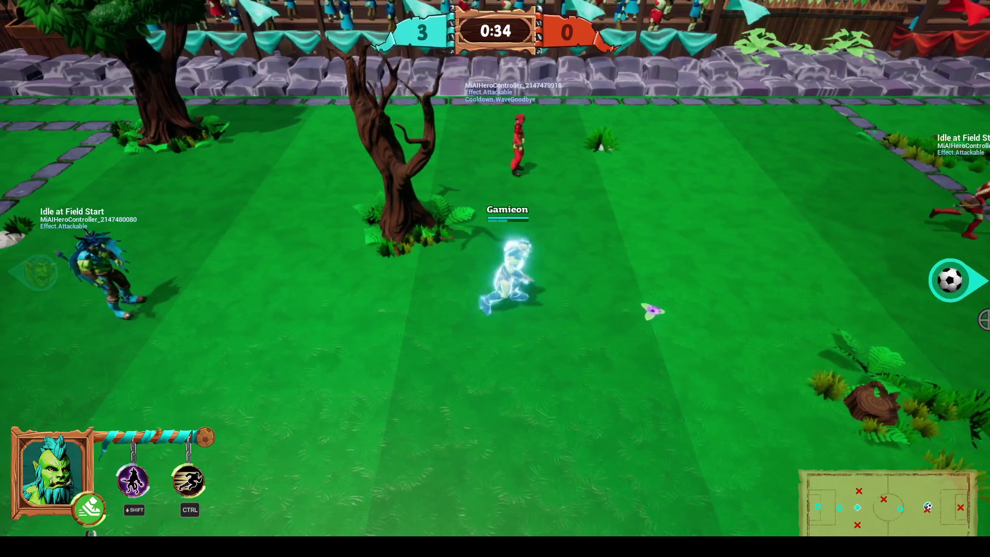
{"action": "key", "text": "d"}
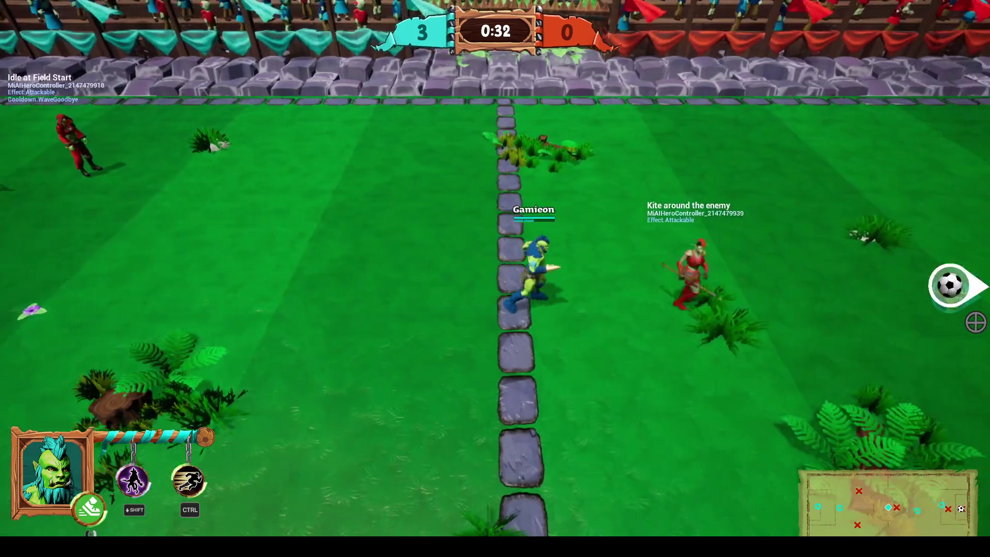
{"action": "key", "text": "d"}
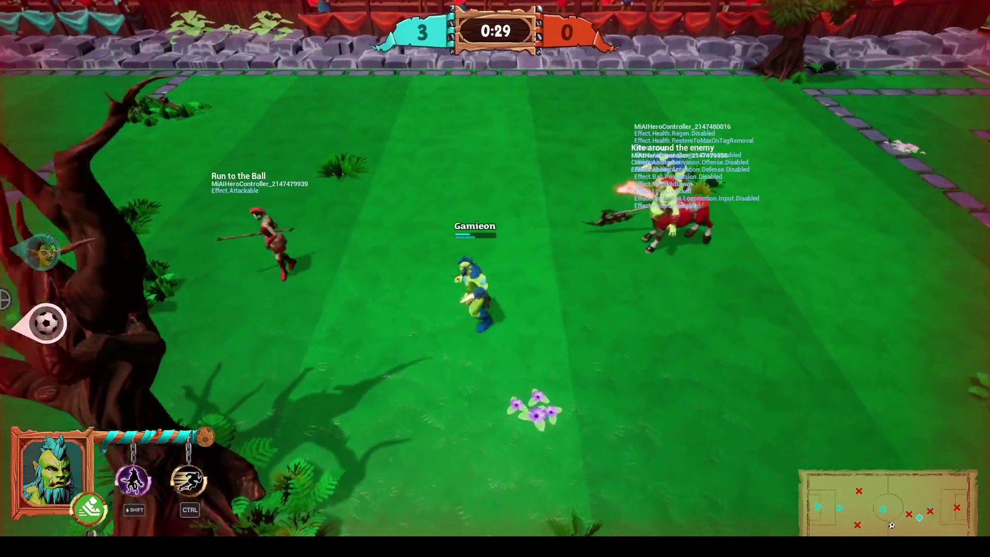
{"action": "left_click", "coordinate": [4, 299]}
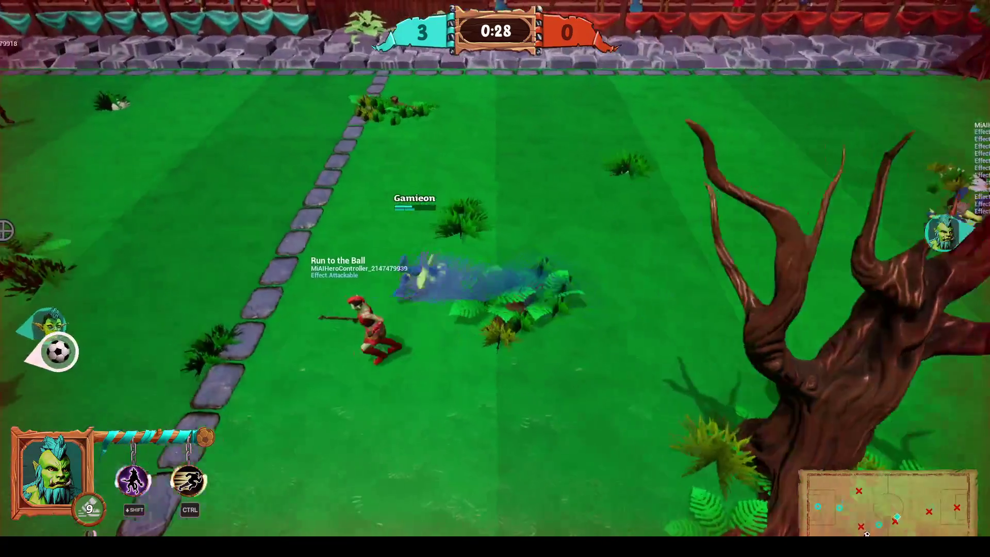
{"action": "key", "text": "ctrl"}
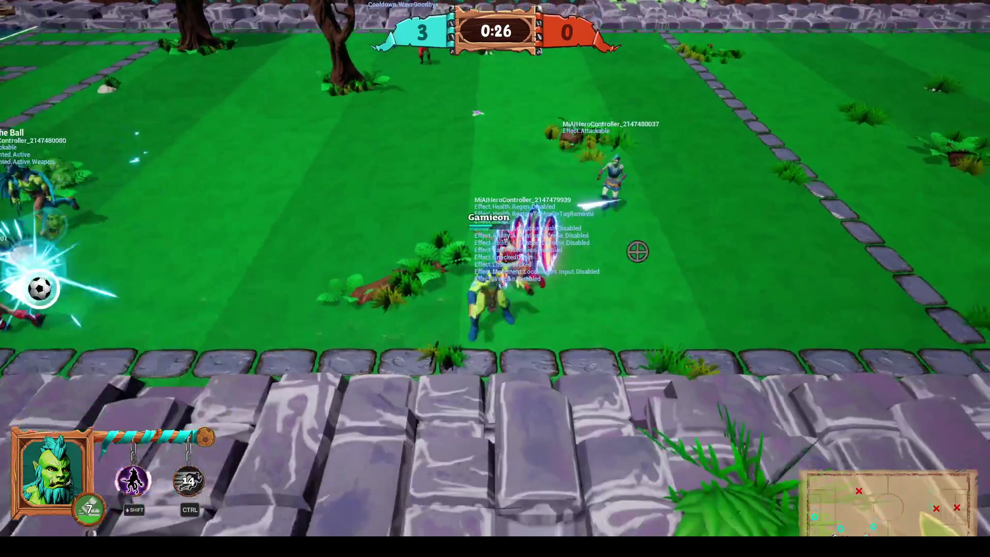
Step: Attack the ball carrier and kick the ball right through the final seconds, holding 3–0
{"action": "key", "text": "a"}
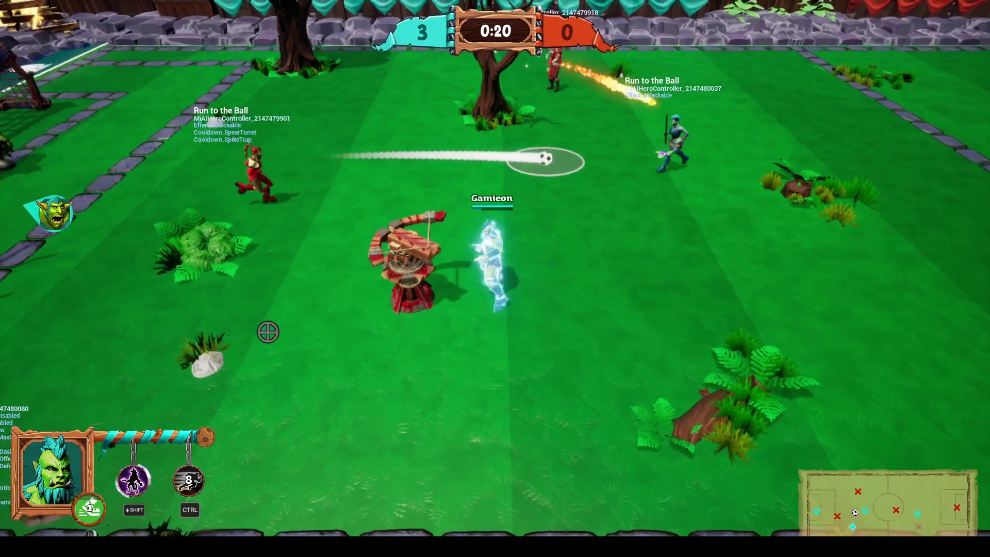
{"action": "key", "text": "w"}
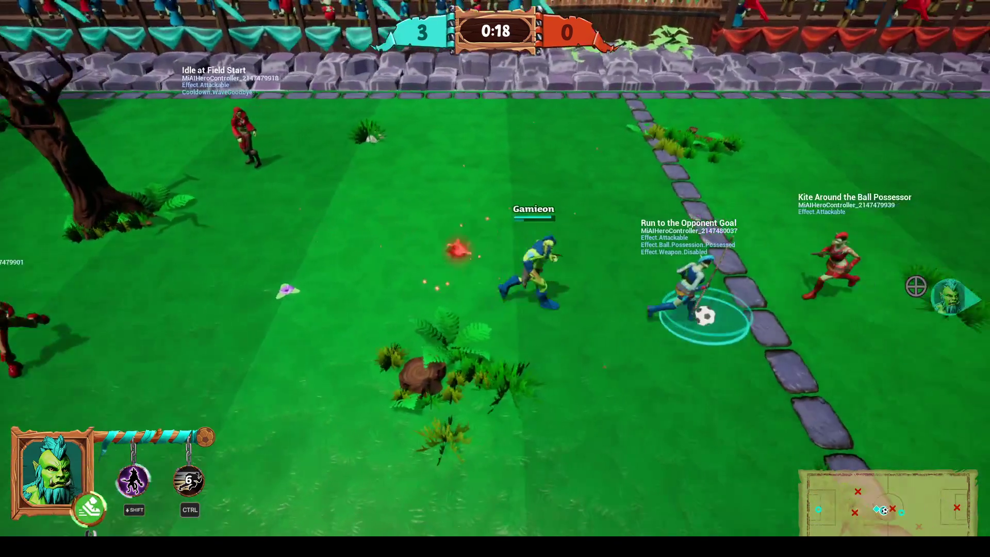
{"action": "left_click", "coordinate": [914, 282]}
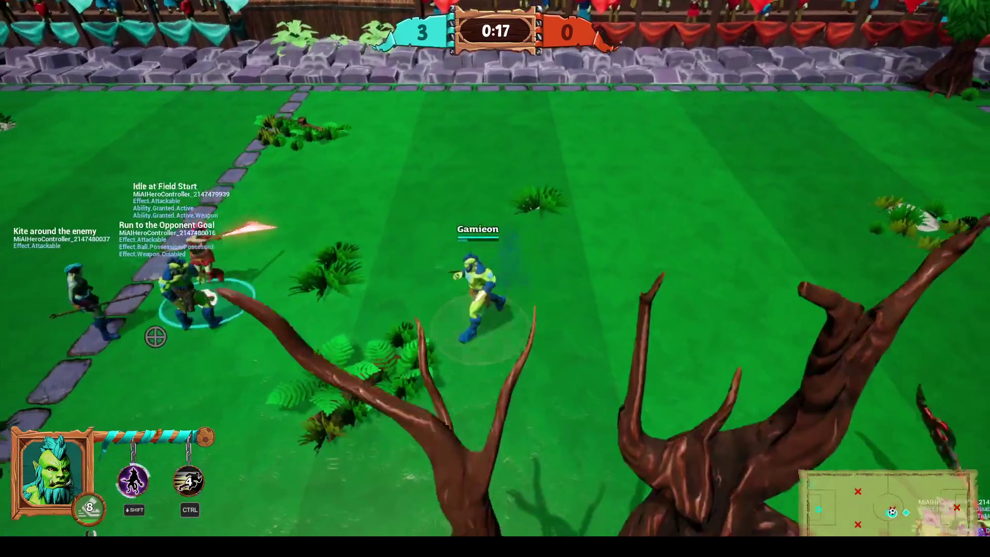
{"action": "key", "text": "a"}
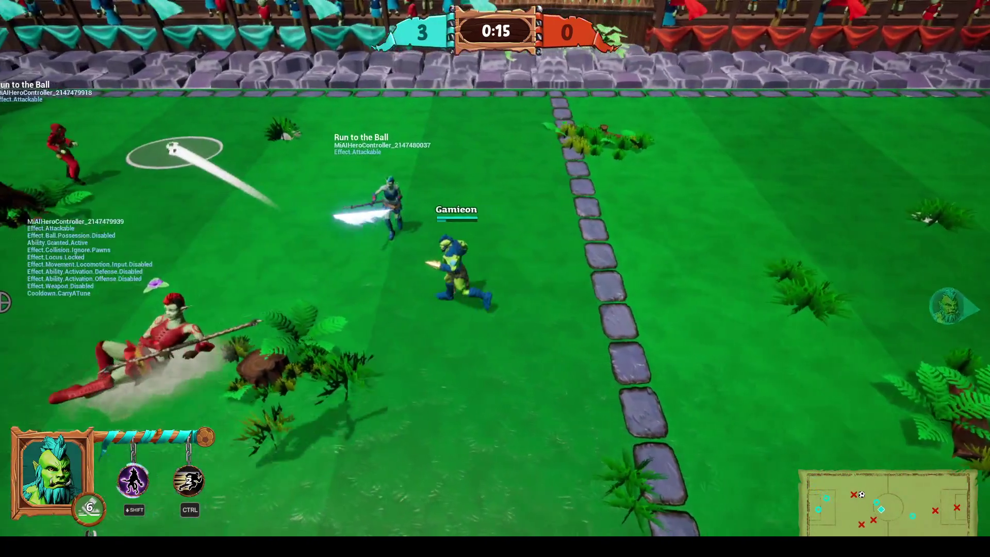
{"action": "key", "text": "w"}
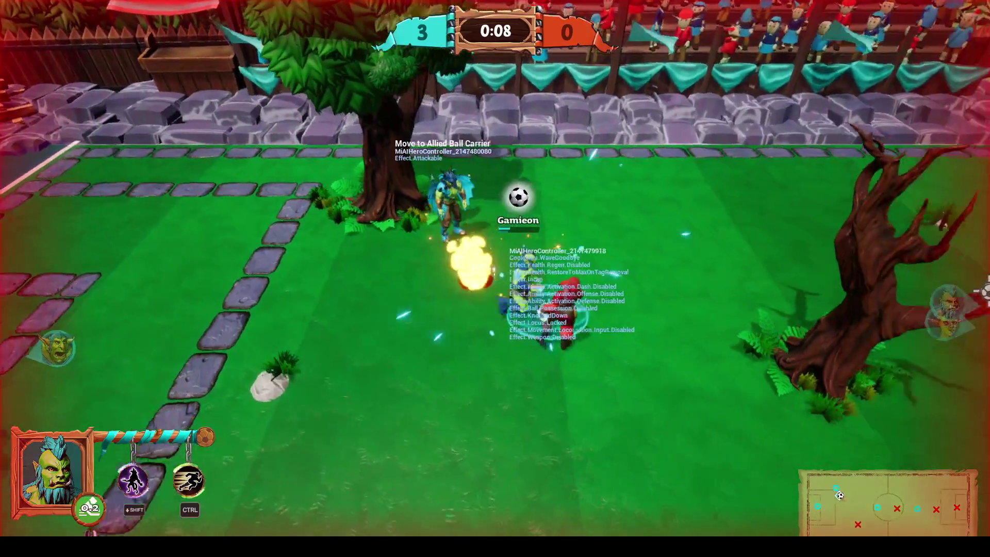
{"action": "left_click", "coordinate": [928, 361]}
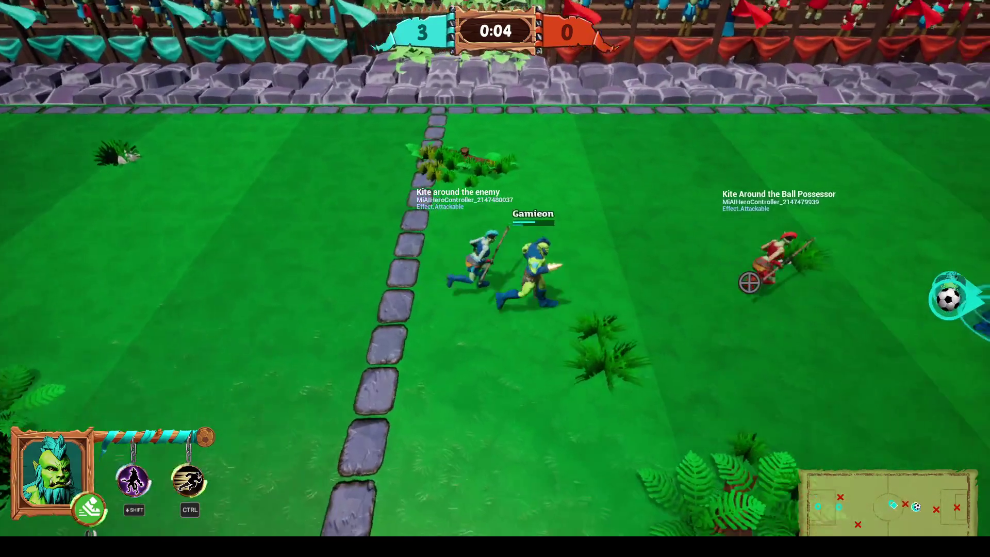
{"action": "left_click", "coordinate": [557, 314]}
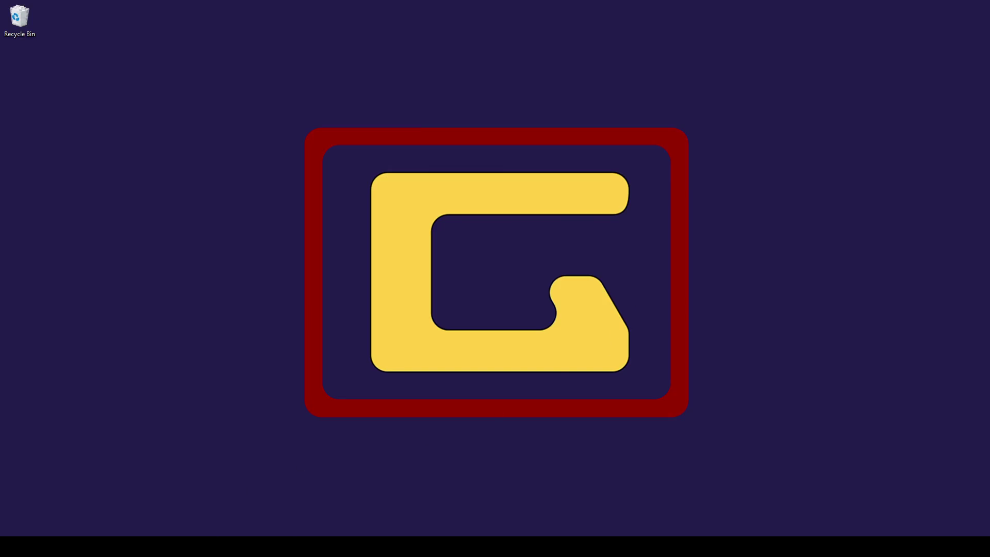
Step: Restore the FieldOfHeroes Visual Studio window from the taskbar
{"action": "left_click", "coordinate": [193, 497]}
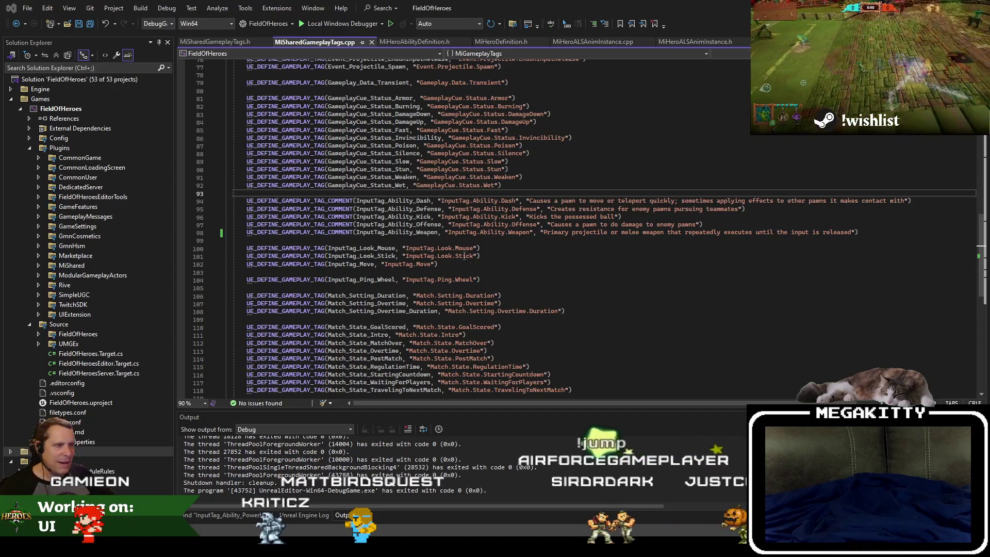
{"action": "left_click", "coordinate": [382, 217]}
{"action": "left_click", "coordinate": [337, 241]}
{"action": "key", "text": "shift+Home"}
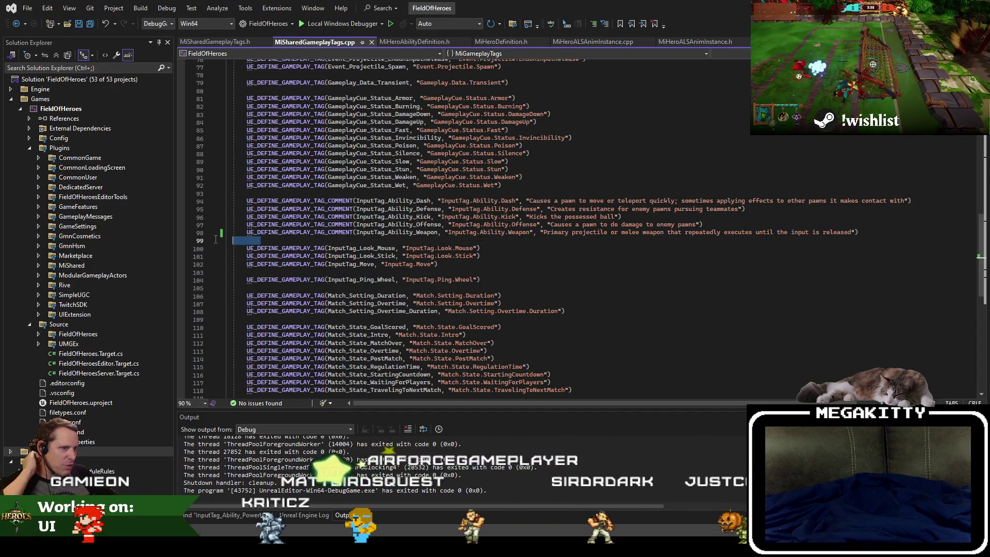